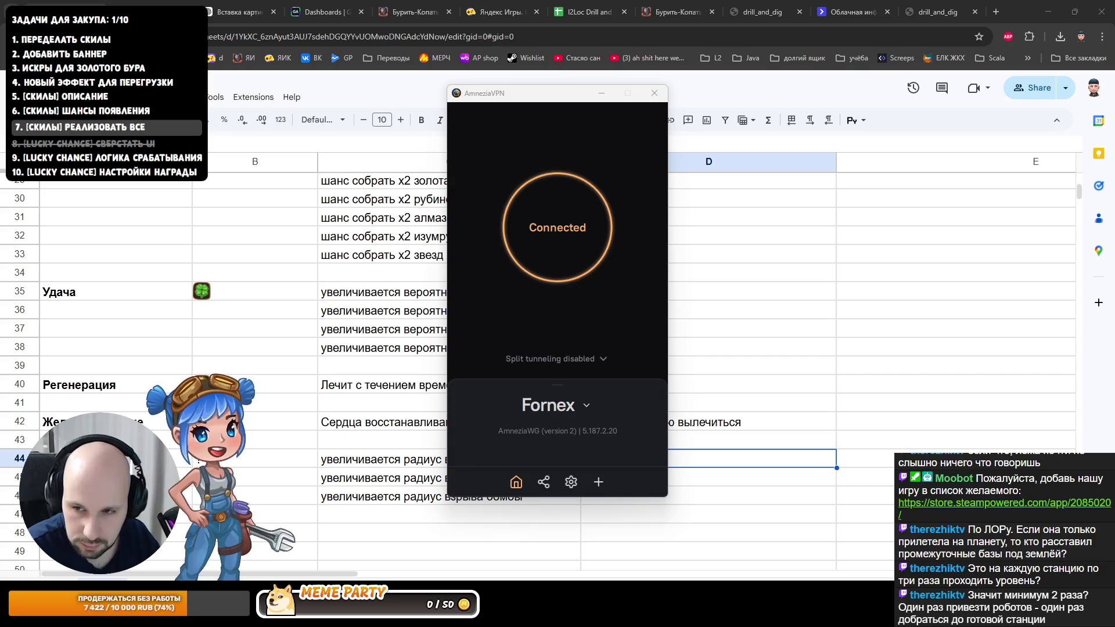
Step: Check cells B46 and the fuel-chance description in C37, switching between the game and the sheet
key("alt+Tab")
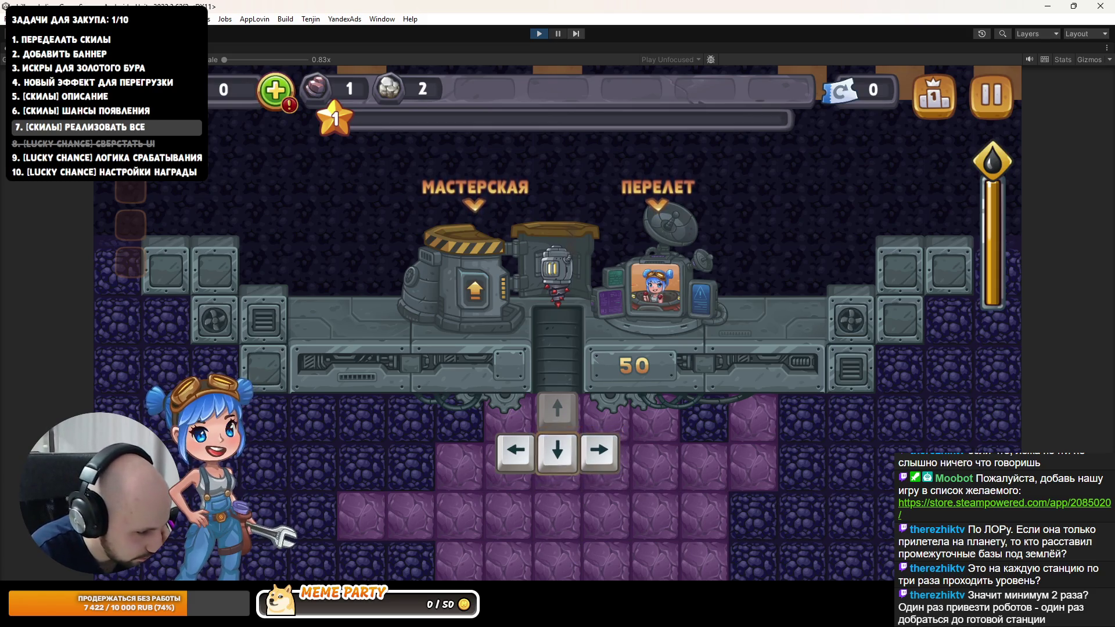
key("alt+Tab")
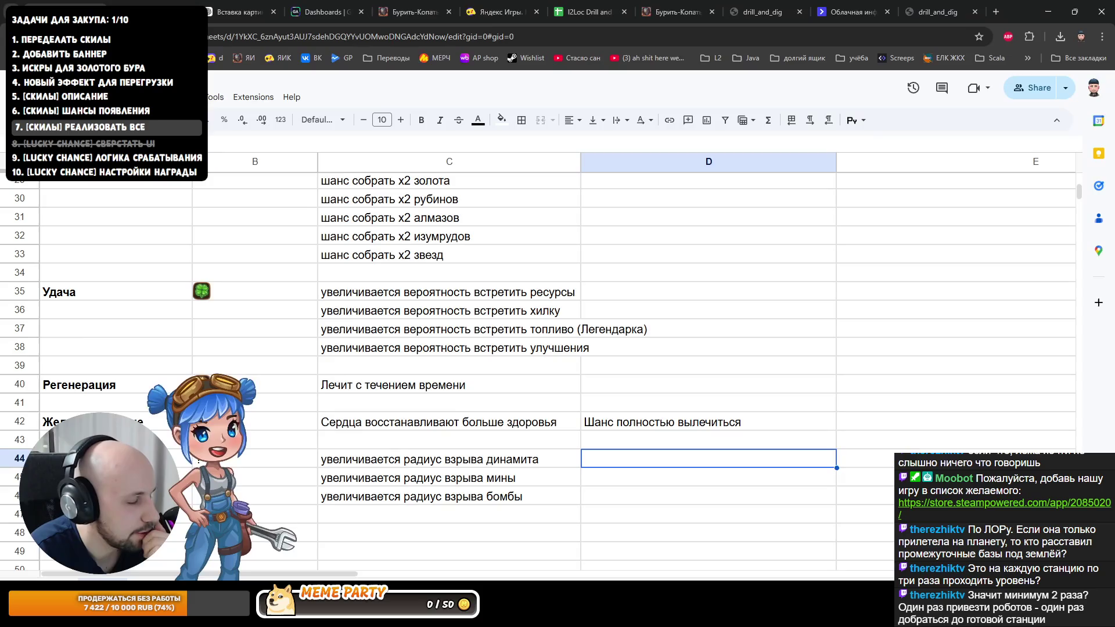
left_click(292, 496)
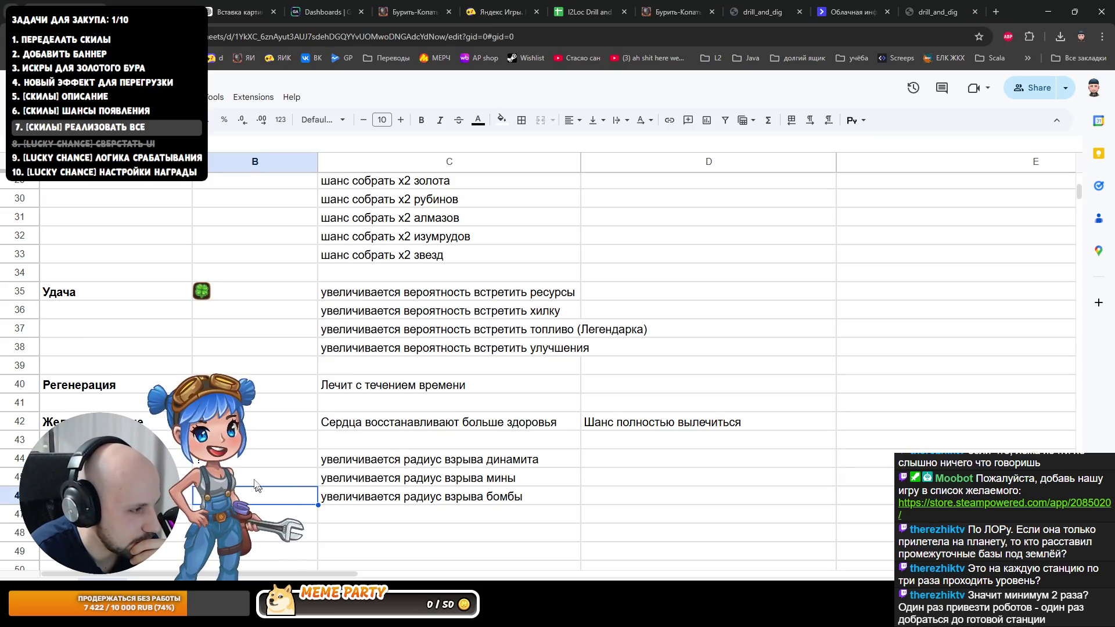
left_click(508, 317)
left_click(491, 334)
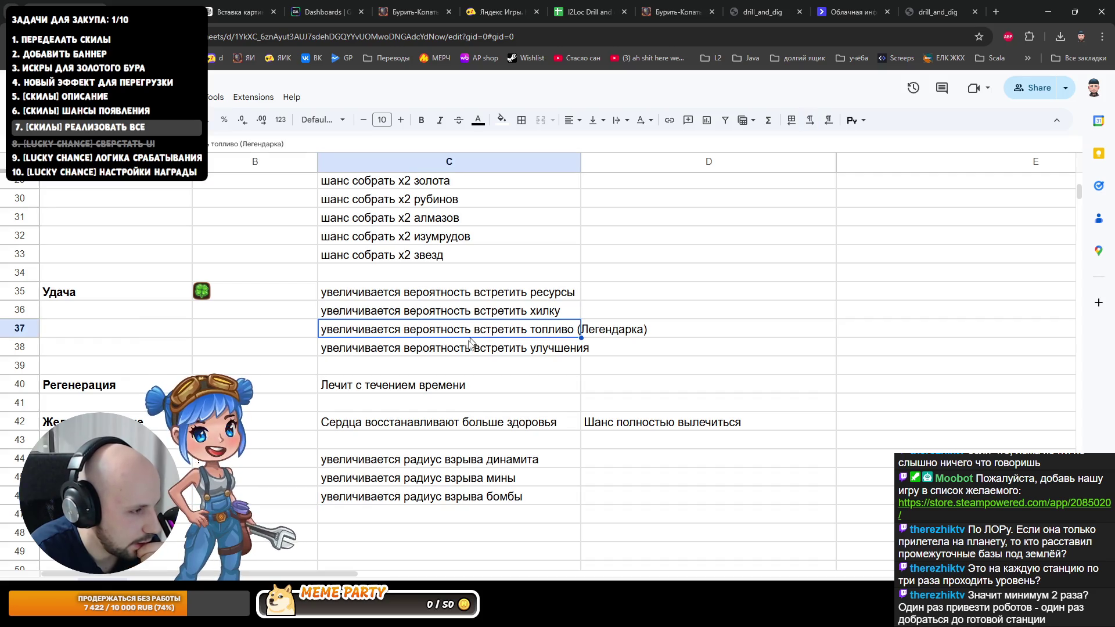
key("alt+Tab")
Step: Try the Station and Desert destinations on the game's travel screen
left_click(659, 252)
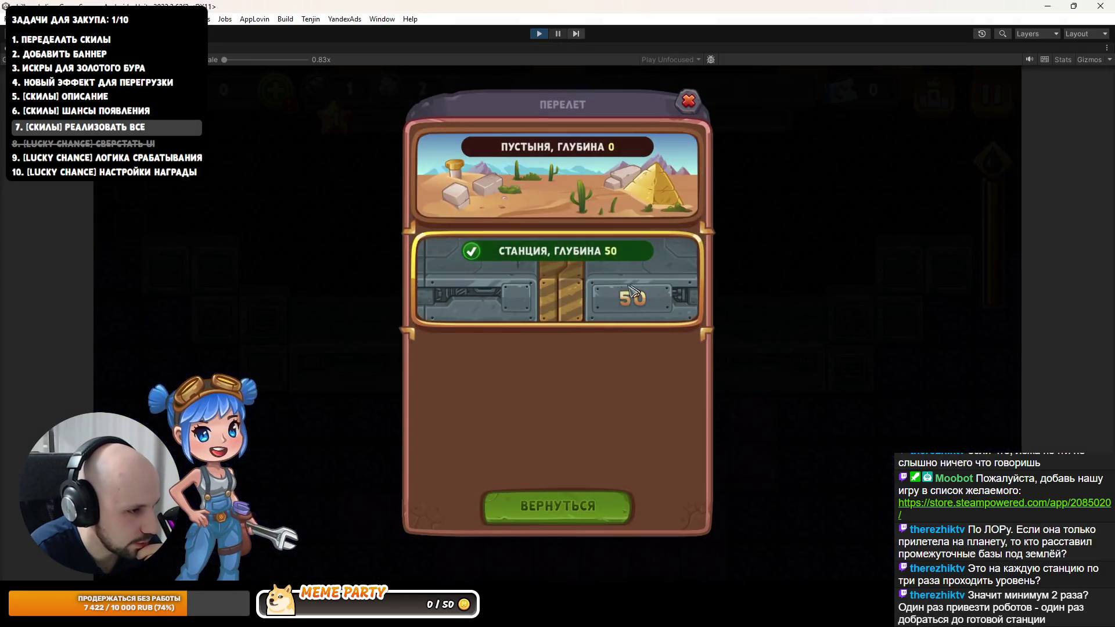
left_click(520, 290)
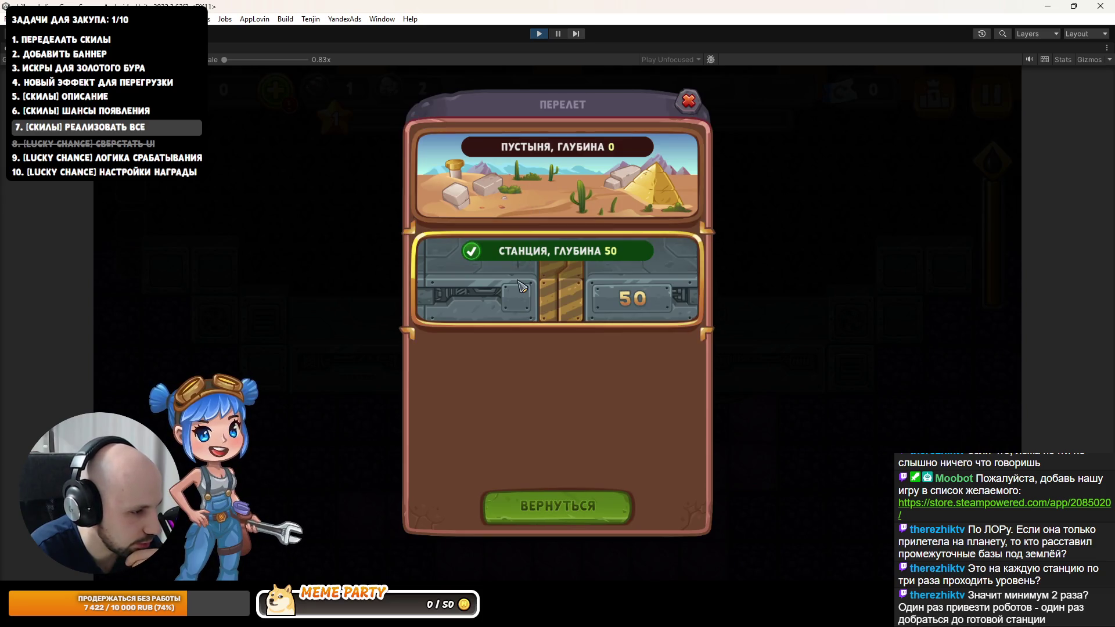
left_click(532, 202)
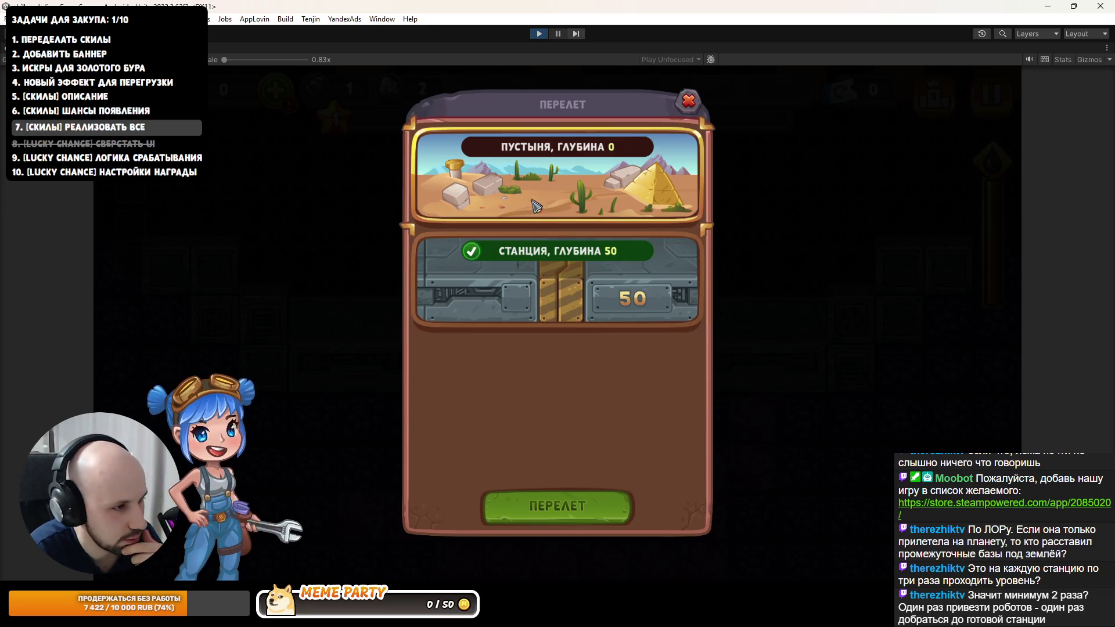
left_click(505, 276)
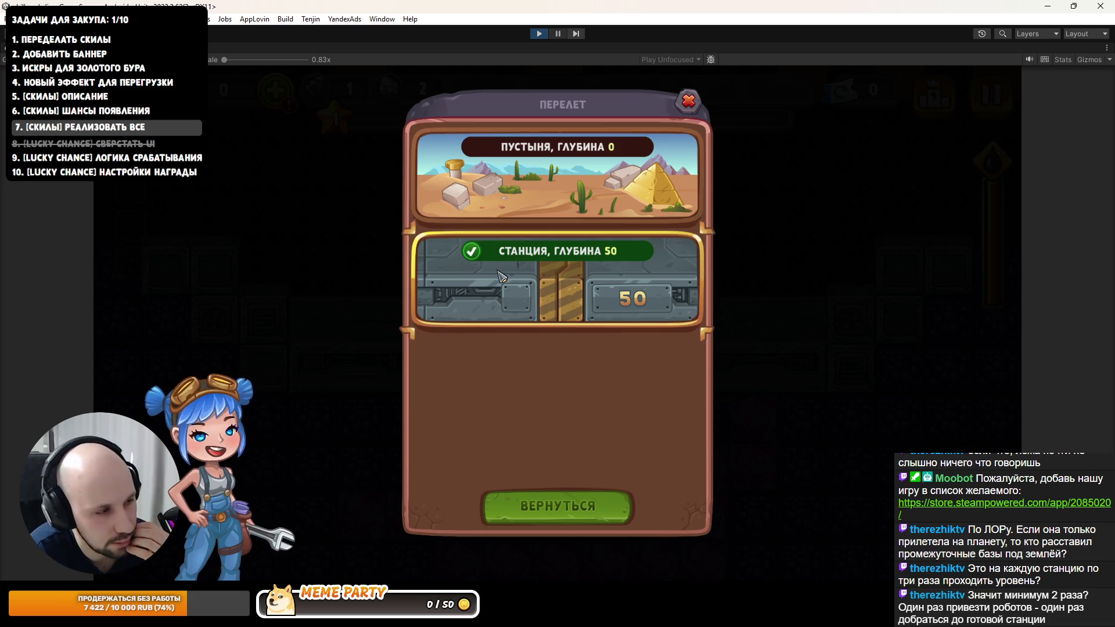
left_click(446, 202)
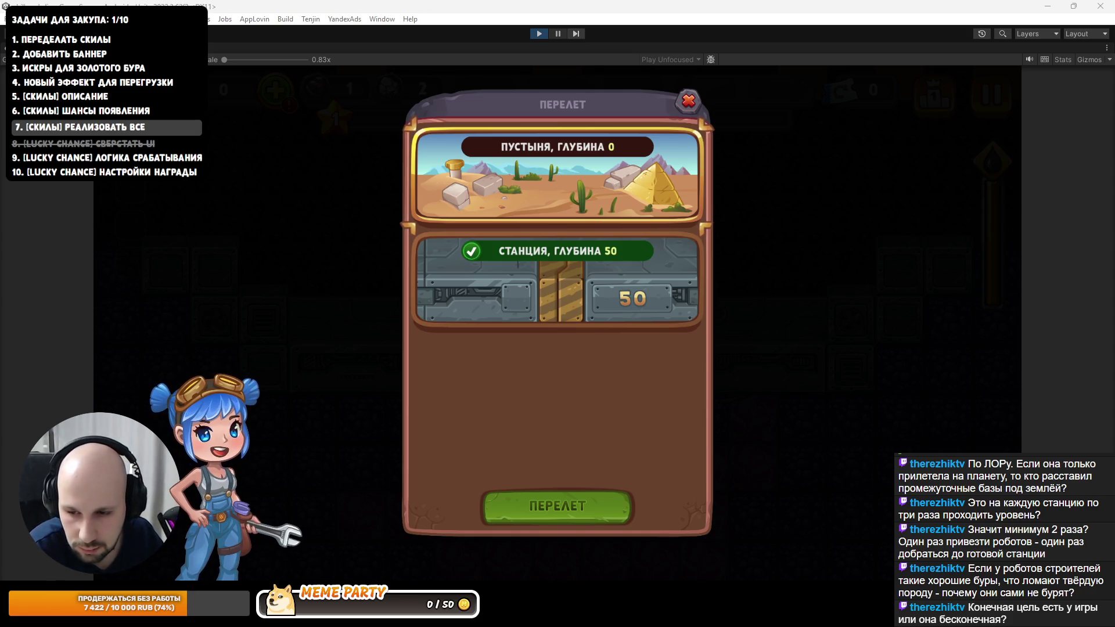
Step: Close the travel screen, stop play mode and return to the skill spreadsheet
left_click(690, 110)
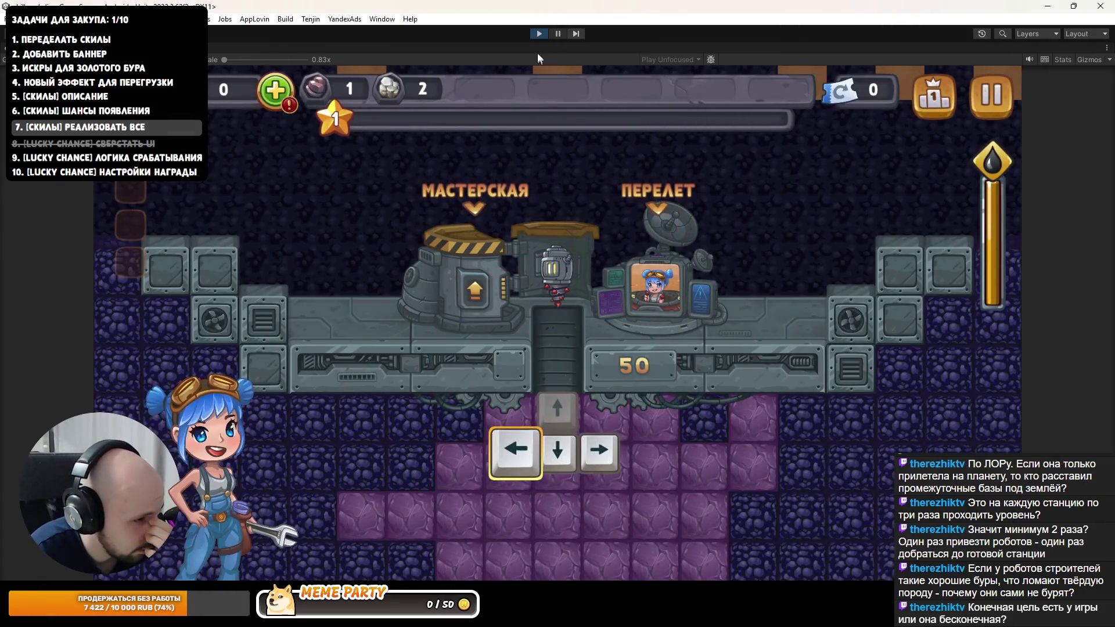
left_click(539, 34)
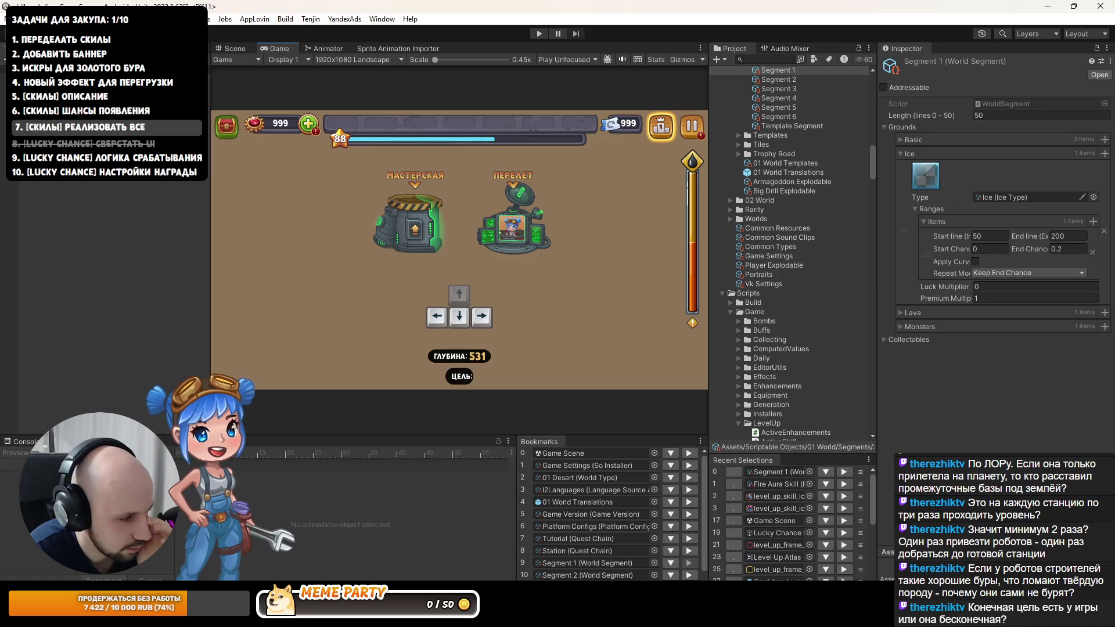
key("alt+Tab")
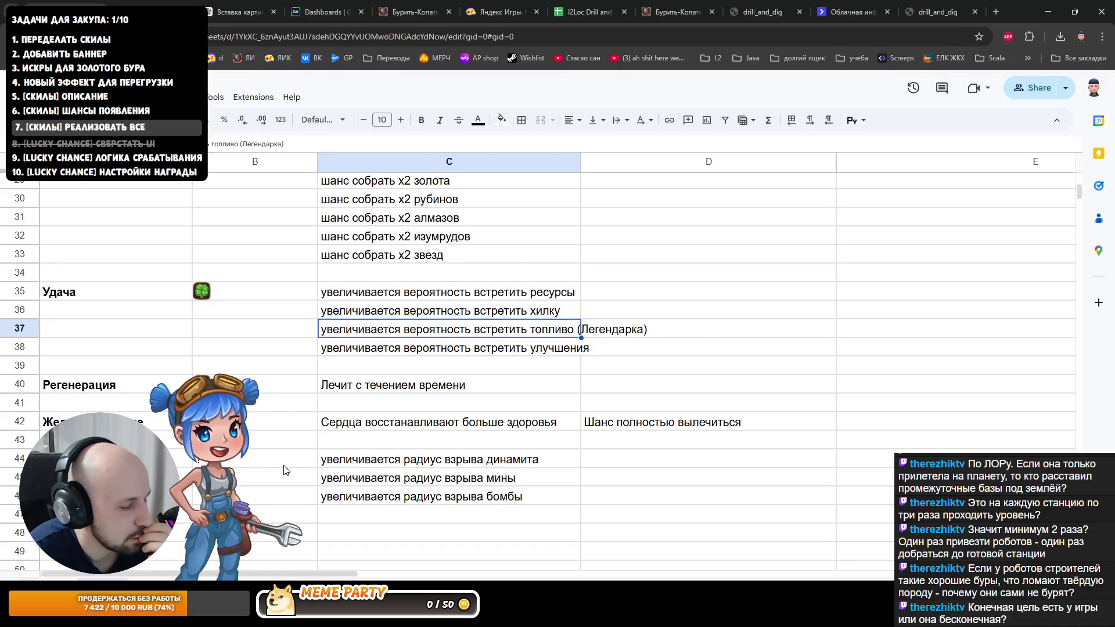
scroll(284, 470, "down", 2)
scroll(218, 392, "down", 2)
Step: Enter the new skill name Хрупкое стекло in cell A48 and move to B48
left_click(135, 344)
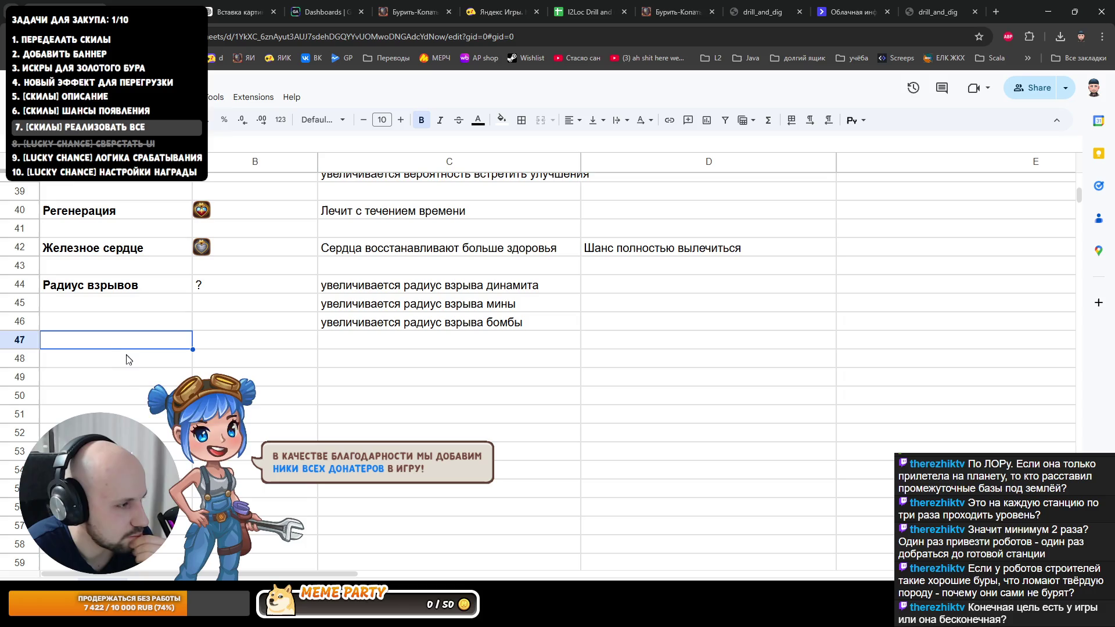
left_click(138, 368)
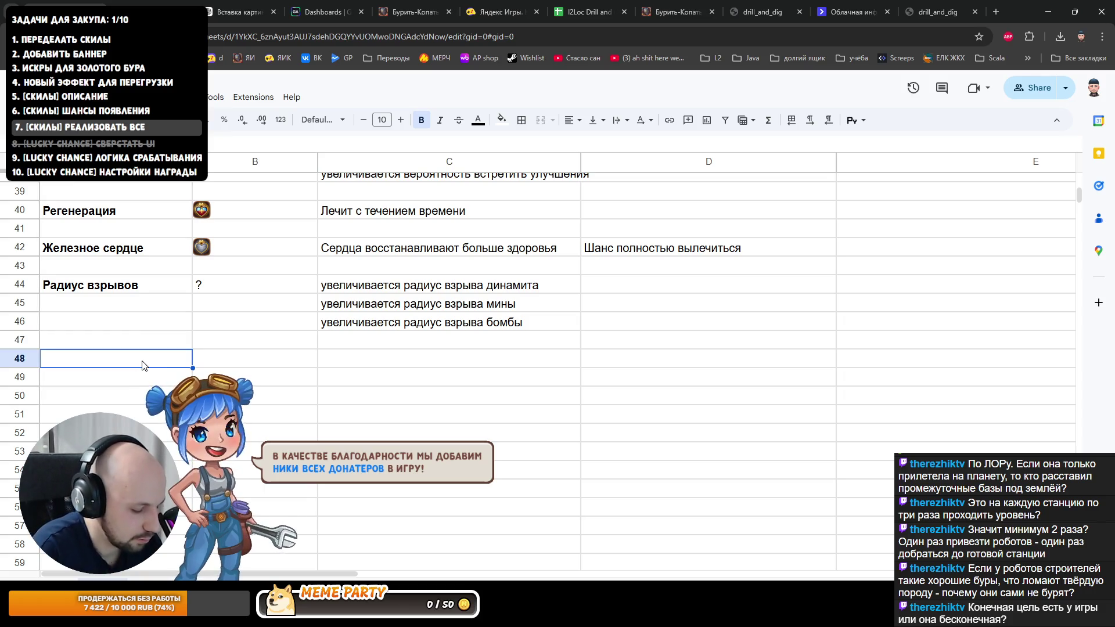
type("Хру")
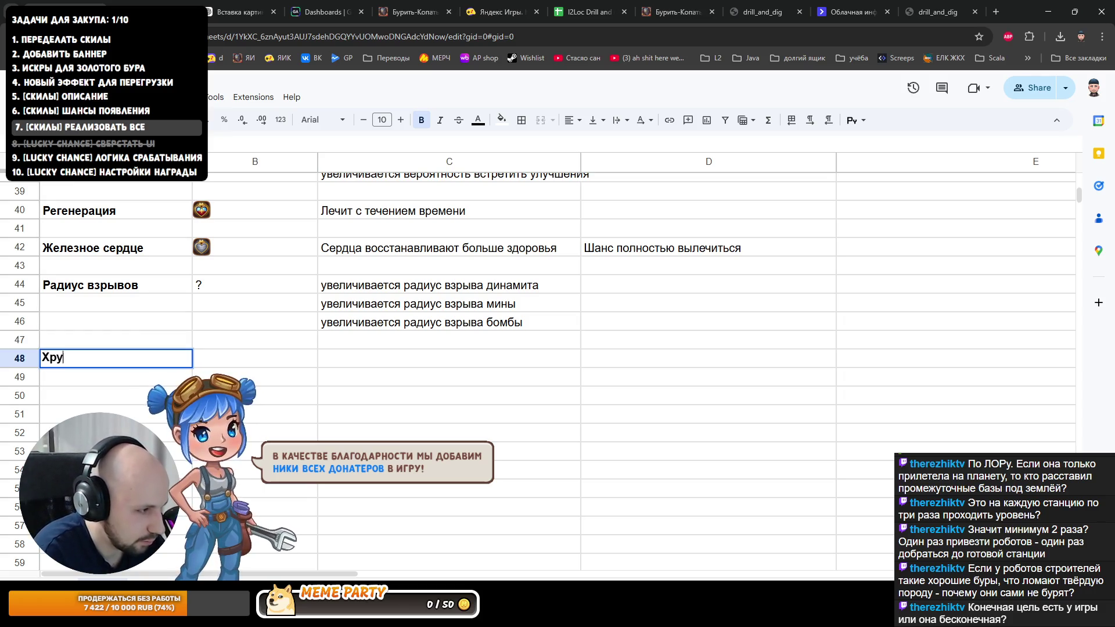
type("ло")
key("Return")
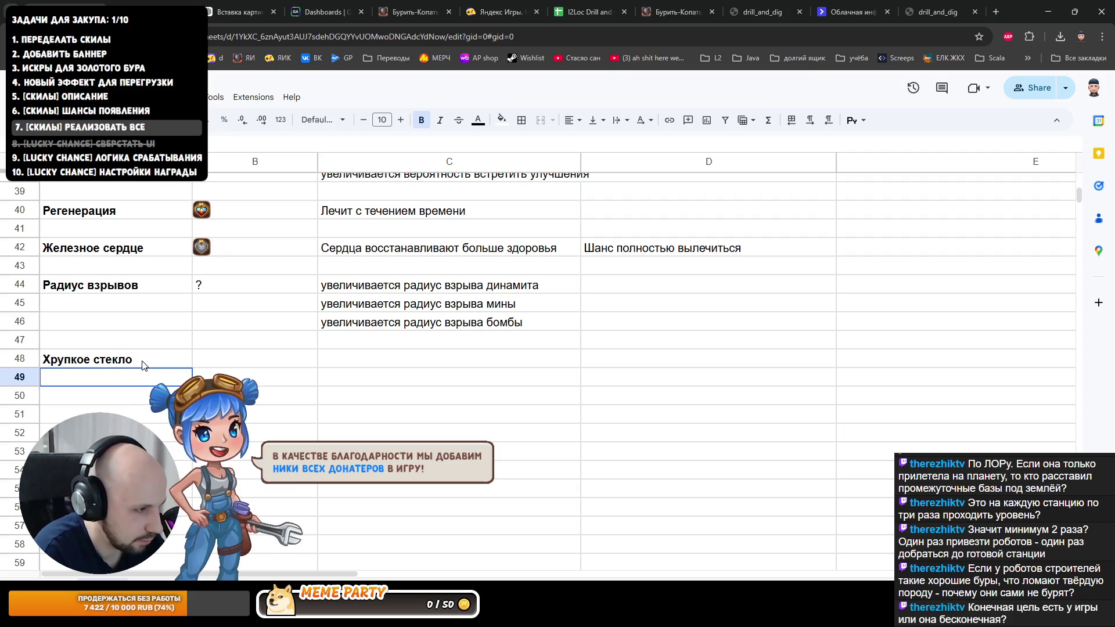
key("Up")
key("Right")
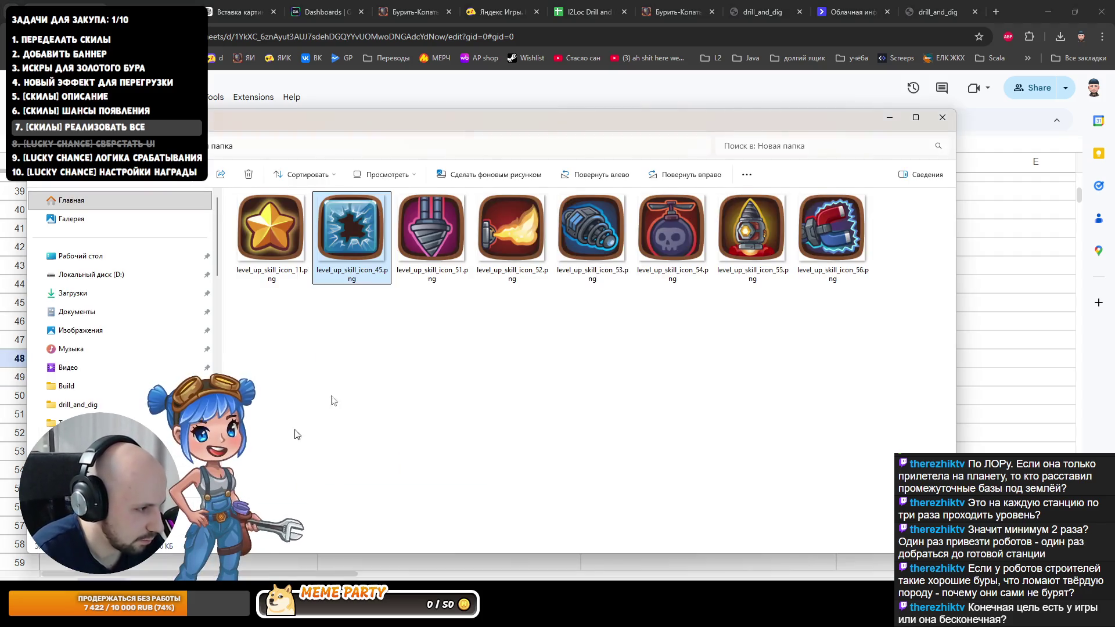
Step: Insert the cracked-glass icon as an in-cell image in B48 beside Хрупкое стекло
left_click_drag(418, 118, 1111, 118)
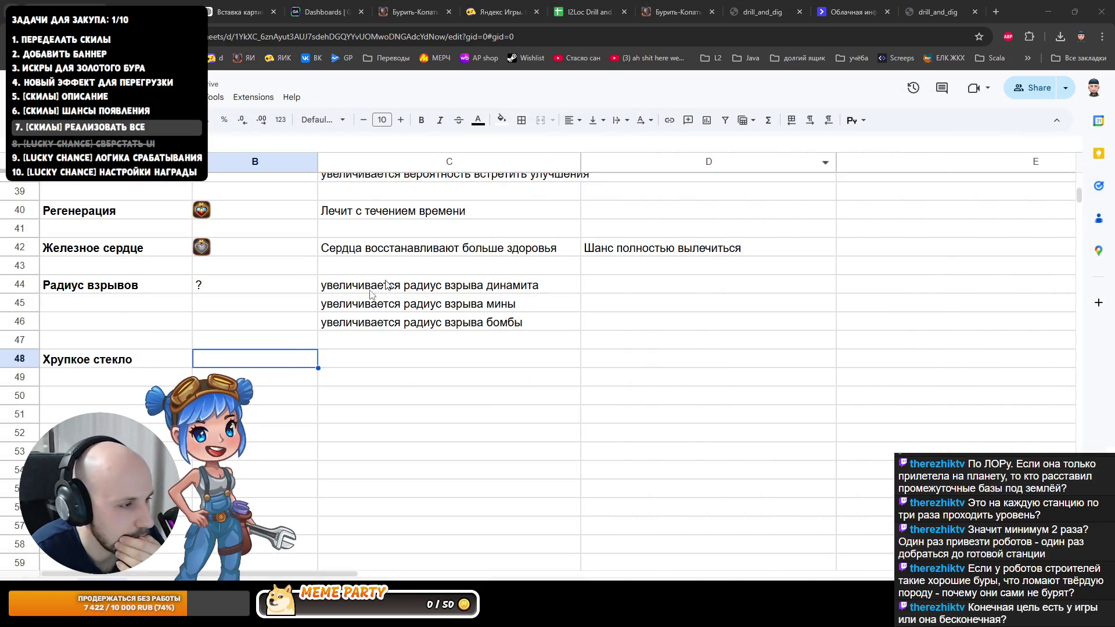
left_click(222, 359)
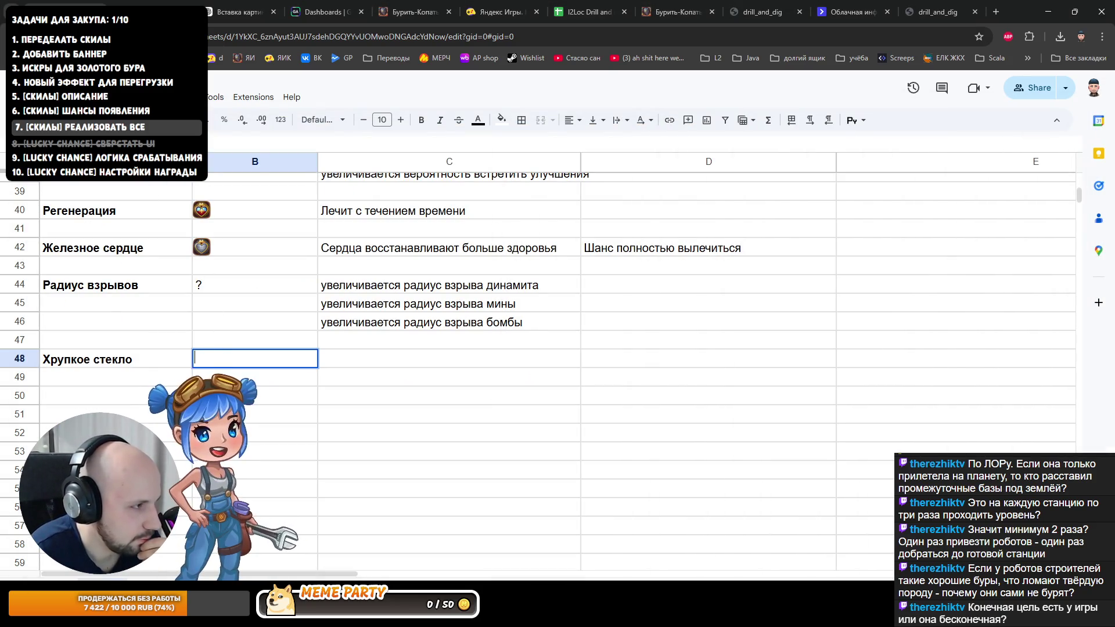
left_click(122, 97)
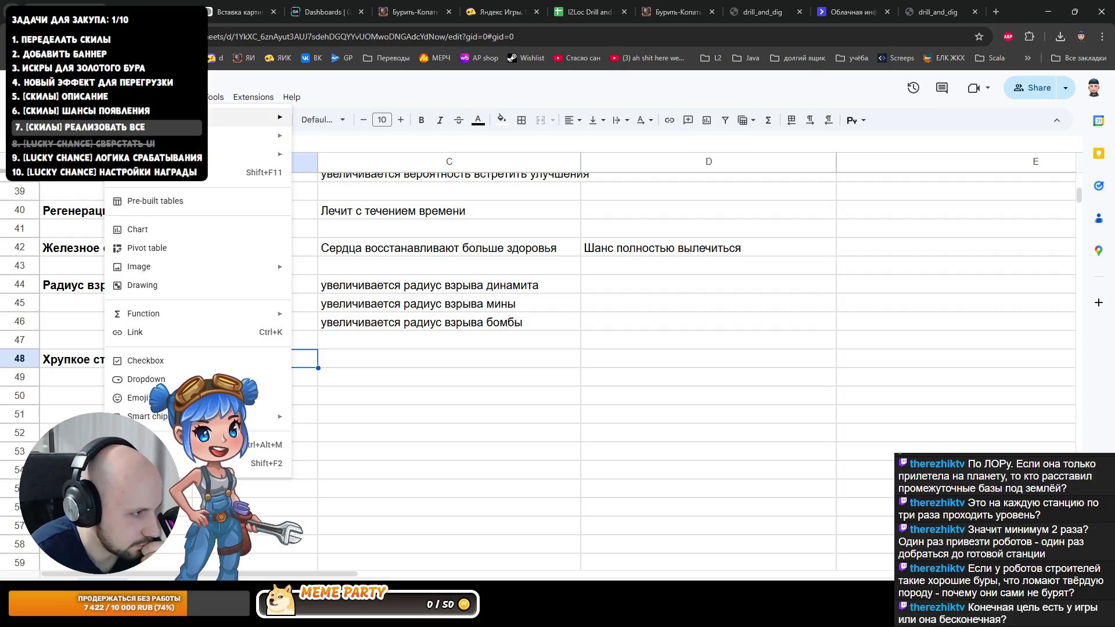
mouse_move(139, 267)
left_click(330, 277)
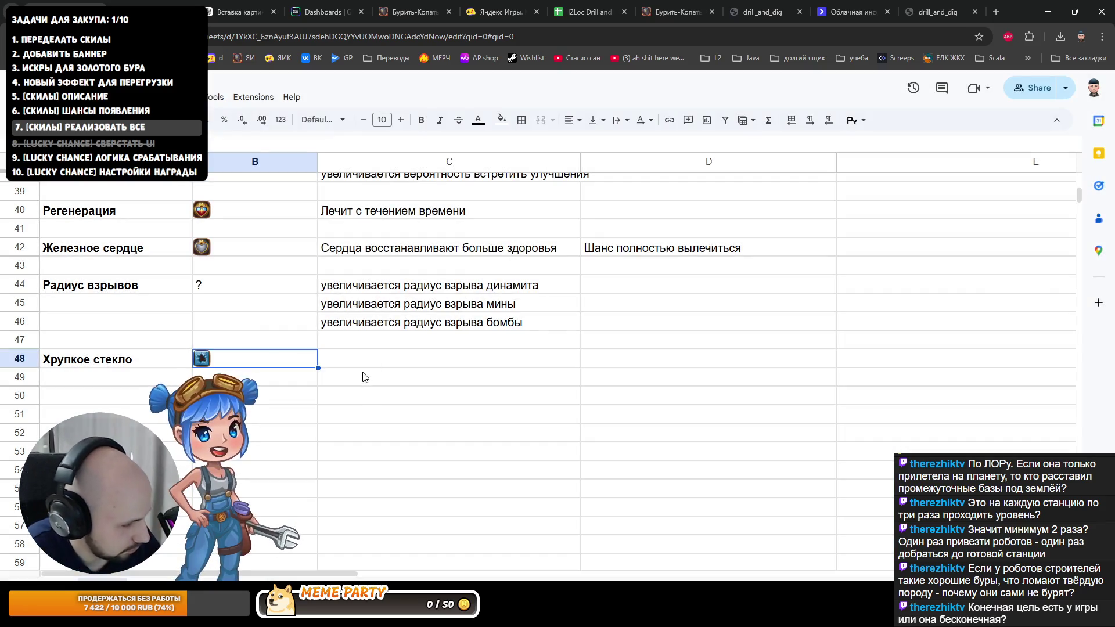
Step: Enter the description 'увеличивается скорость бурения стекла' in C48
left_click(378, 364)
type("у")
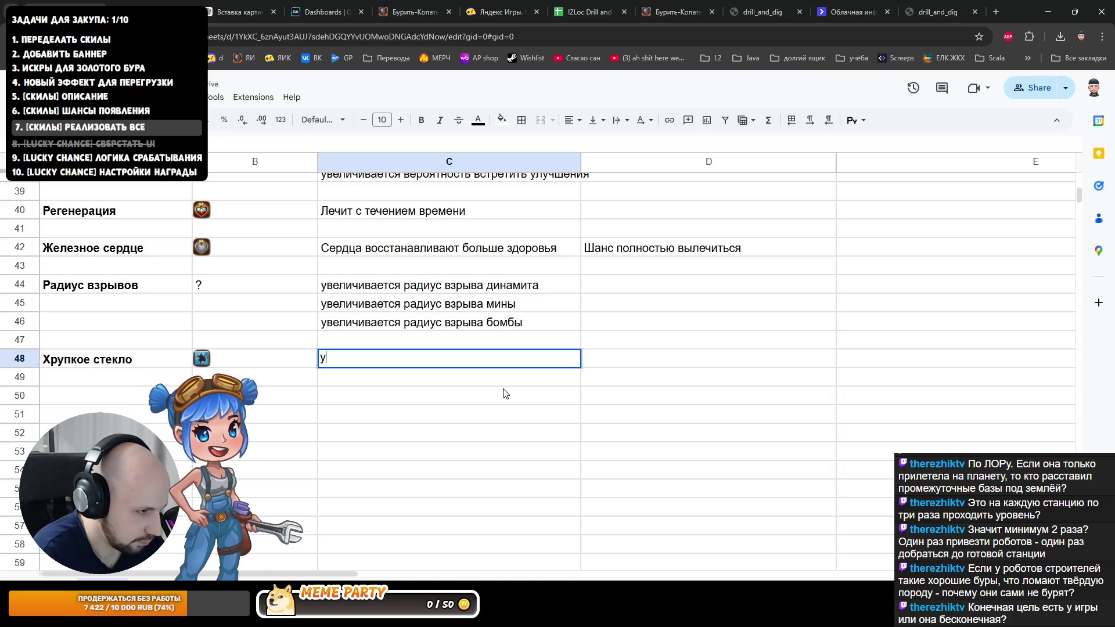
type("уве")
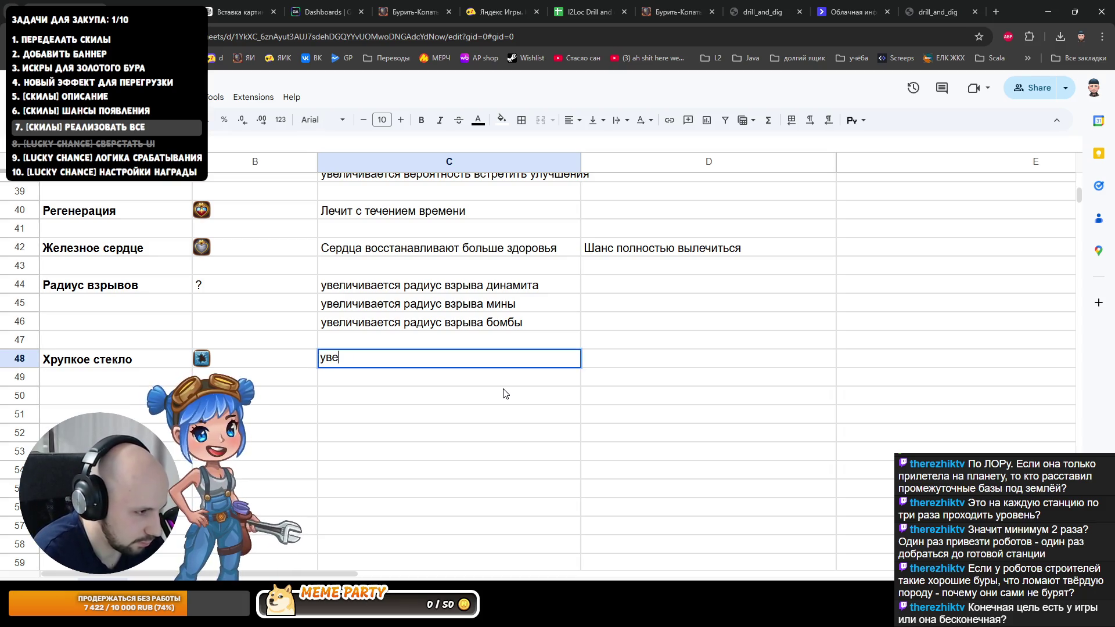
type("личивается")
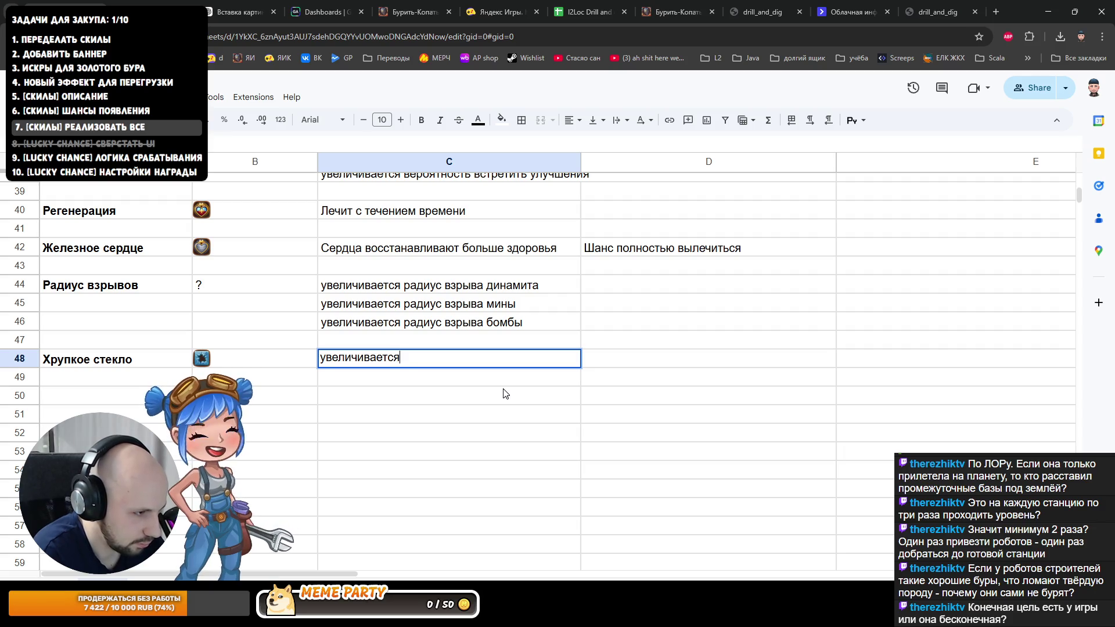
type(" скорость бурения")
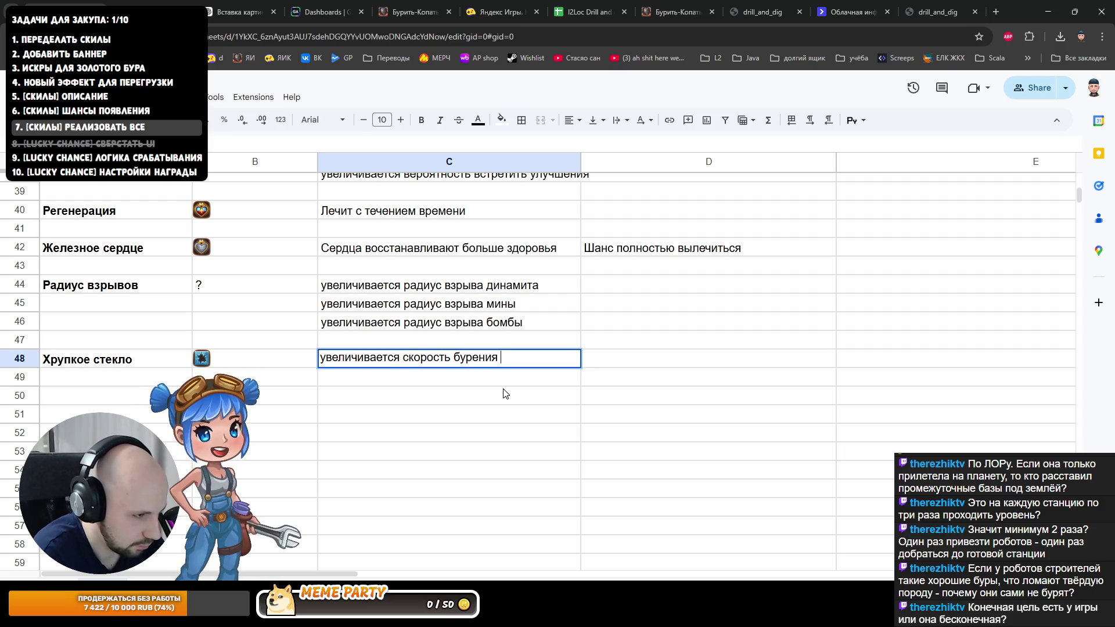
type(" топлива")
key("ctrl+BackSpace")
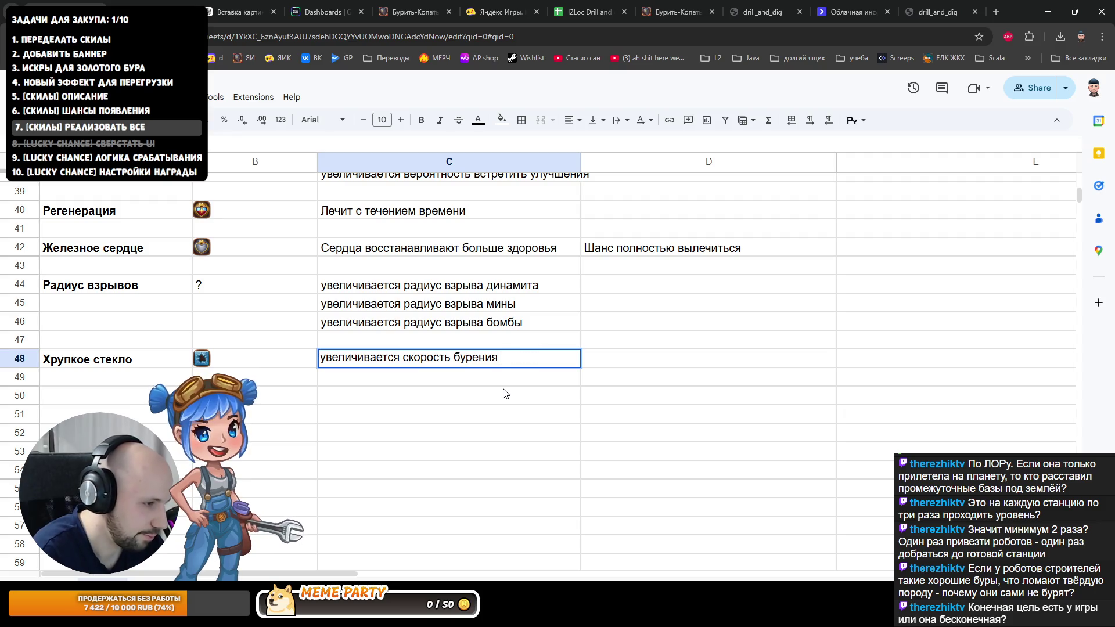
type("стекла")
key("Return")
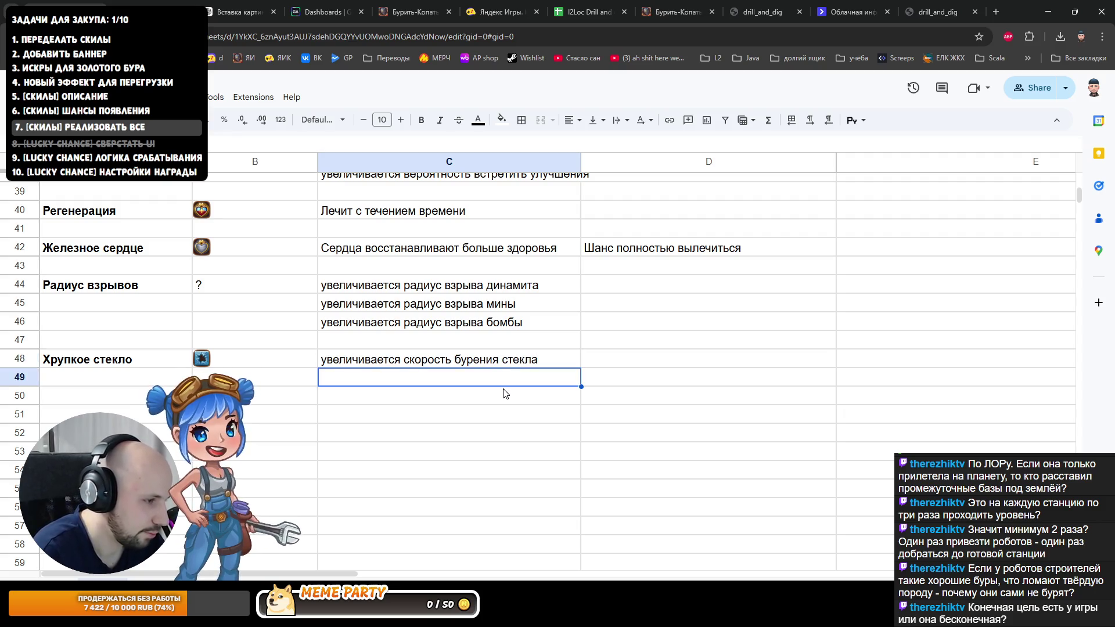
scroll(493, 358, "up", 3)
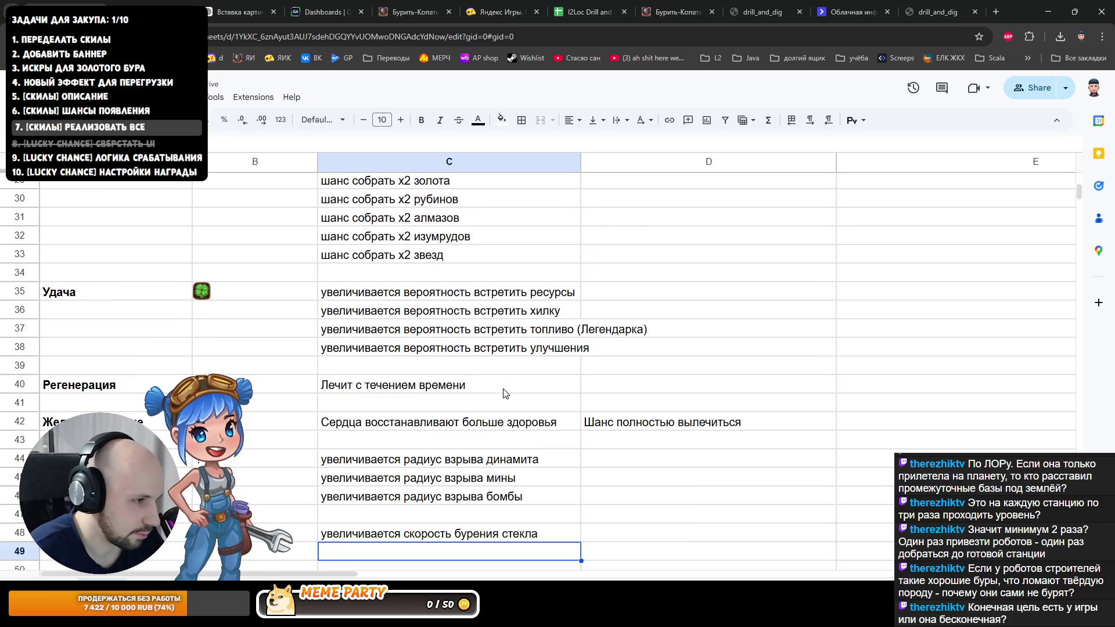
scroll(483, 319, "down", 2)
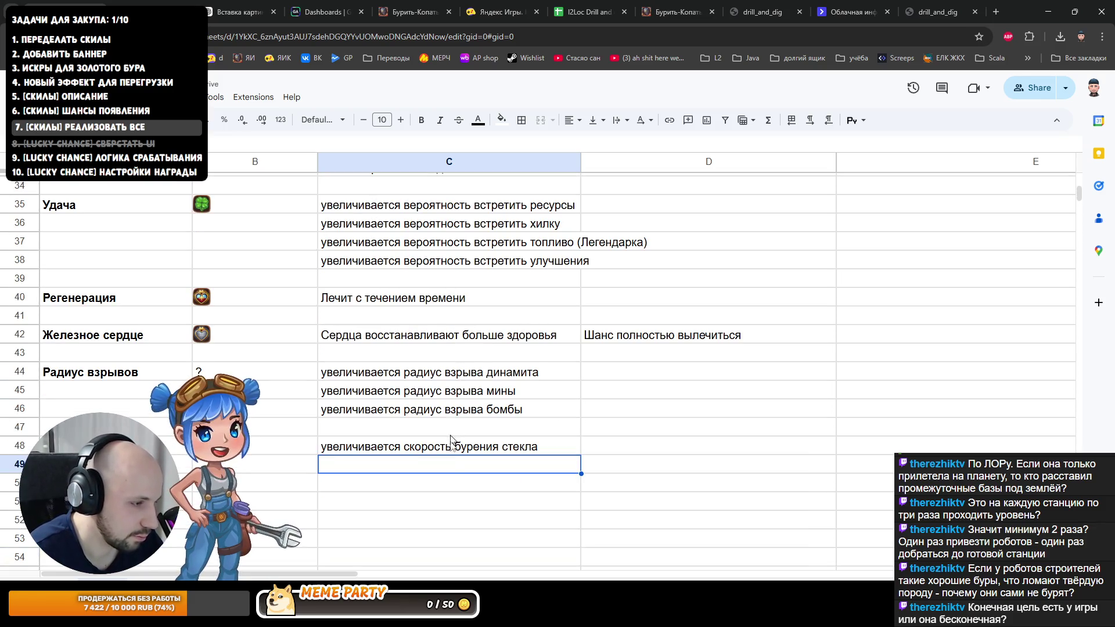
type("шан")
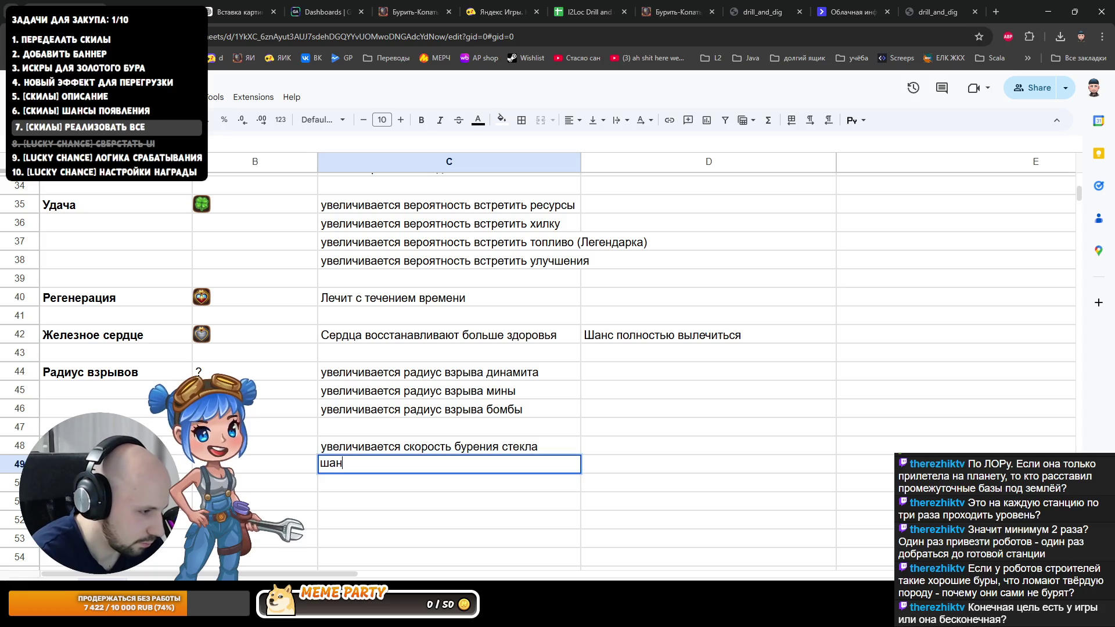
type("с встрети")
Step: Write and reword the first note: под стеклом чаще встречаются ресурсы
key("BackSpace")
key("BackSpace")
key("BackSpace")
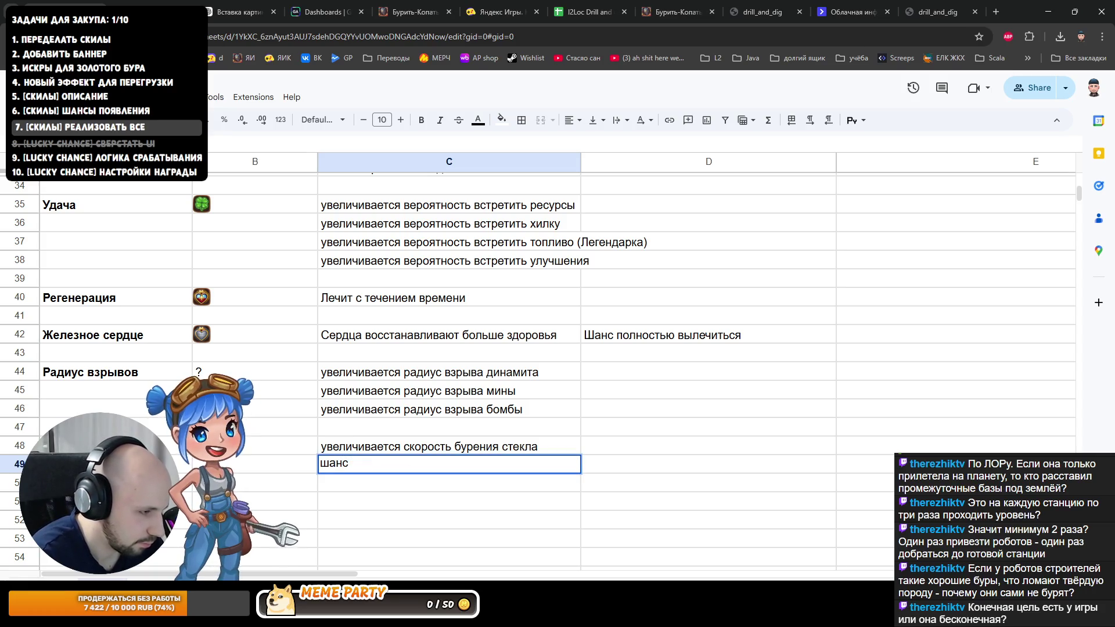
type("чаще во")
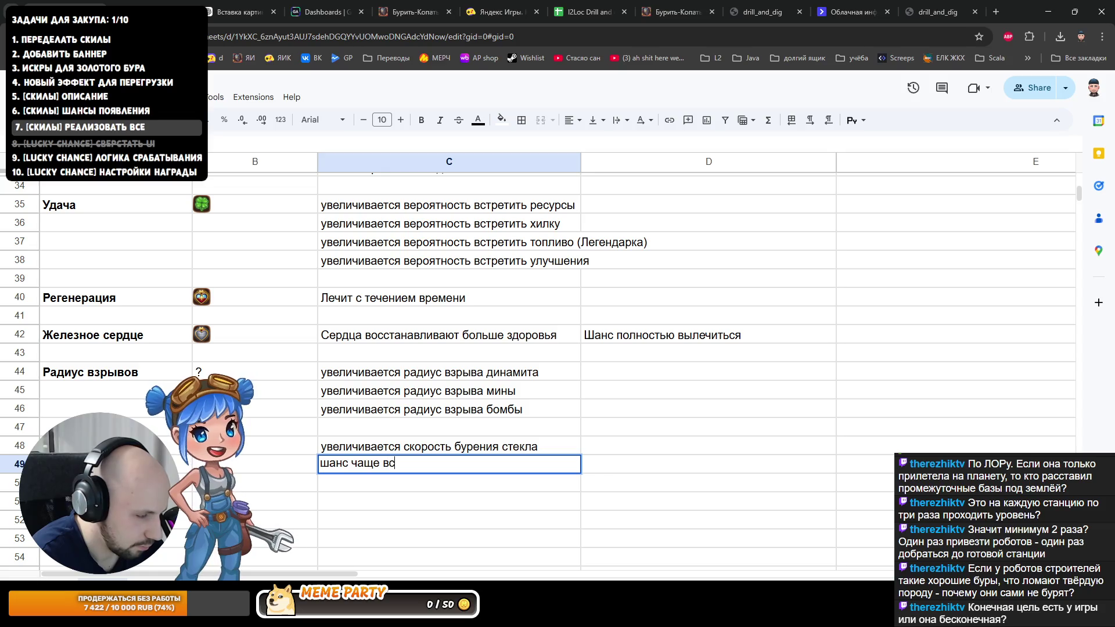
key("BackSpace")
key("BackSpace")
key("BackSpace")
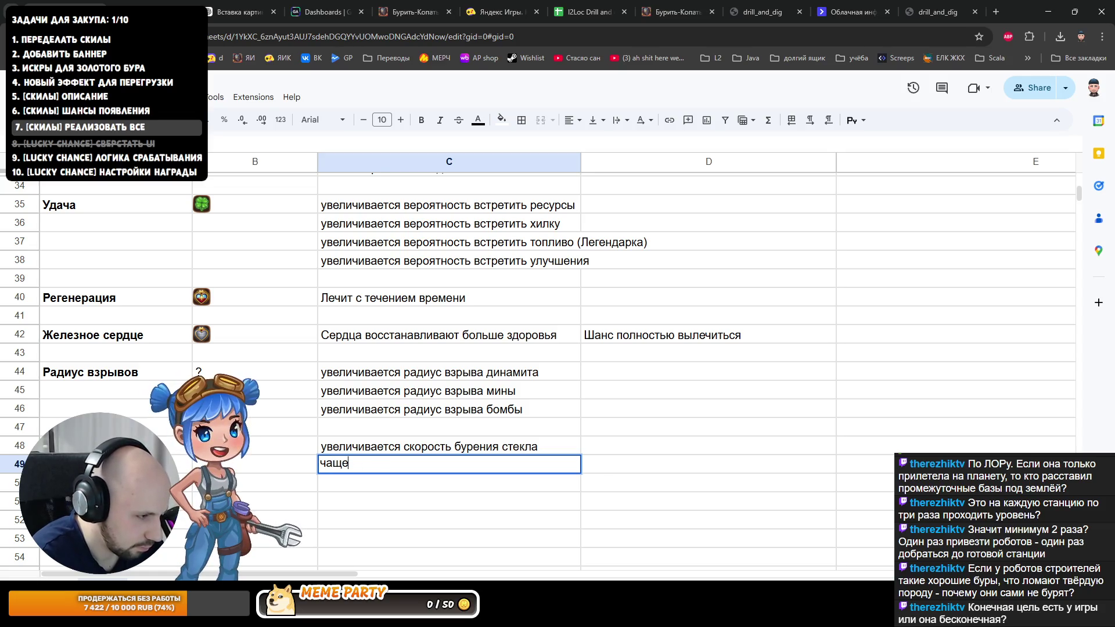
type(" встречаютс")
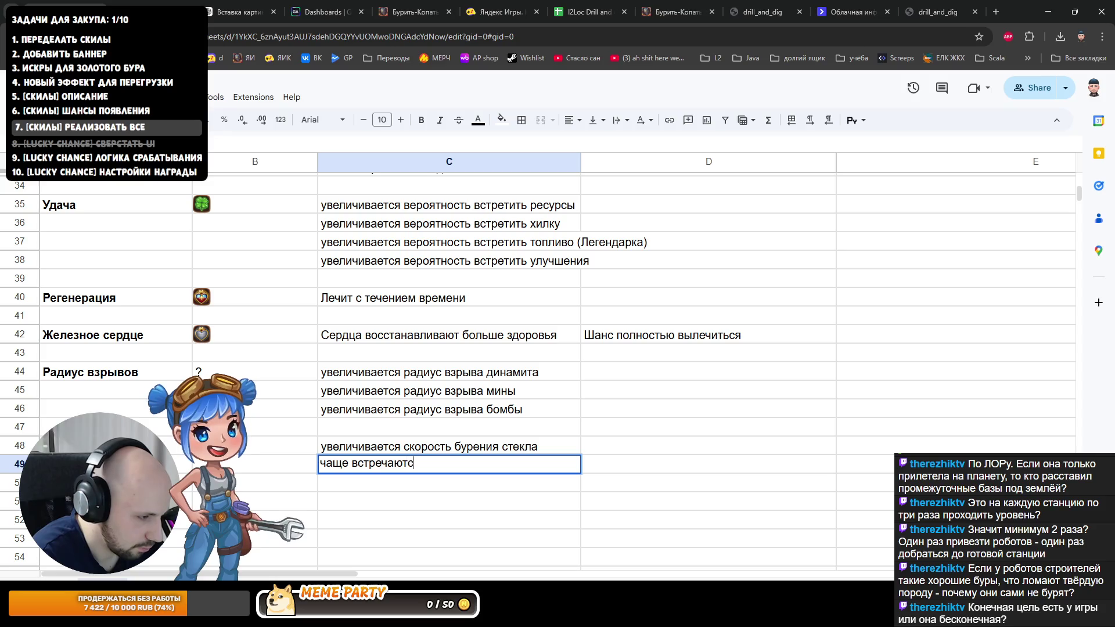
type("я ресурсы под сте")
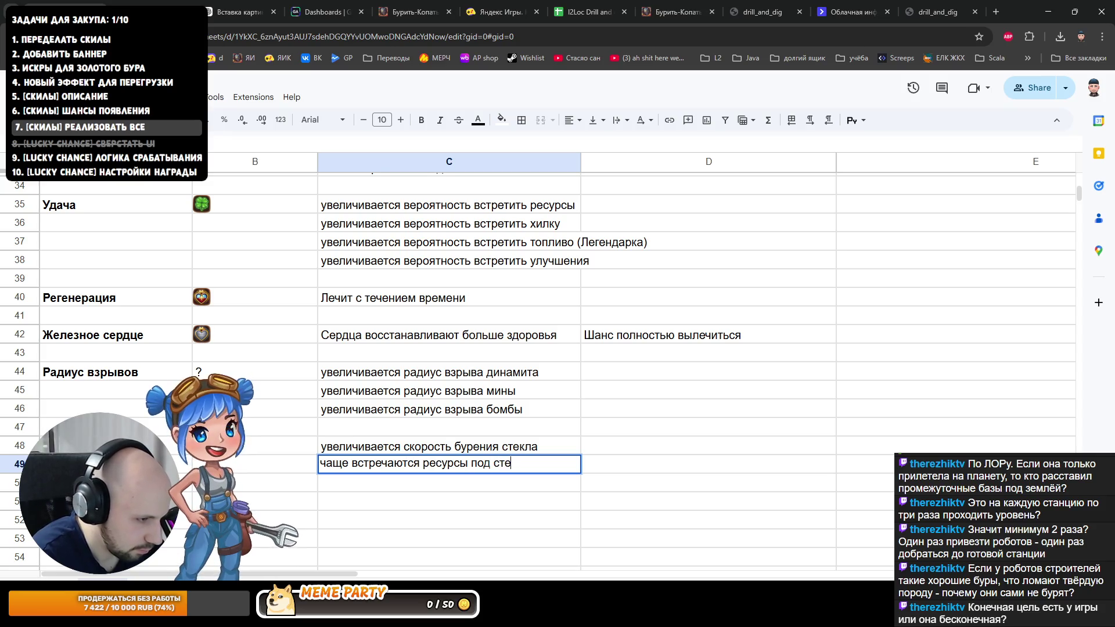
type("клом")
key("Return")
type("чаще ")
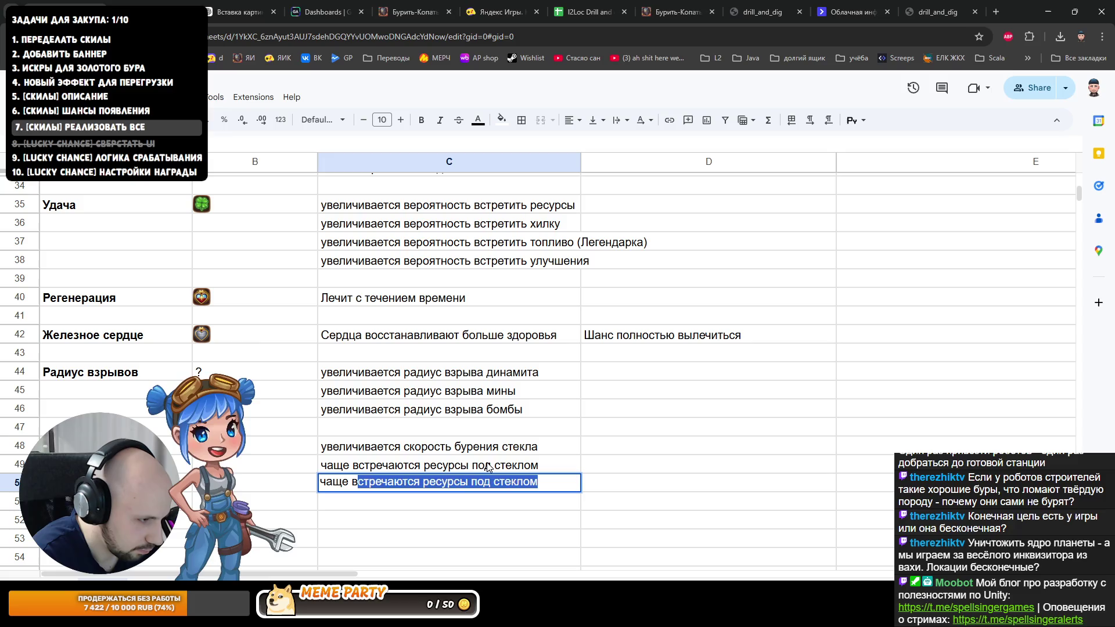
type("встречаются")
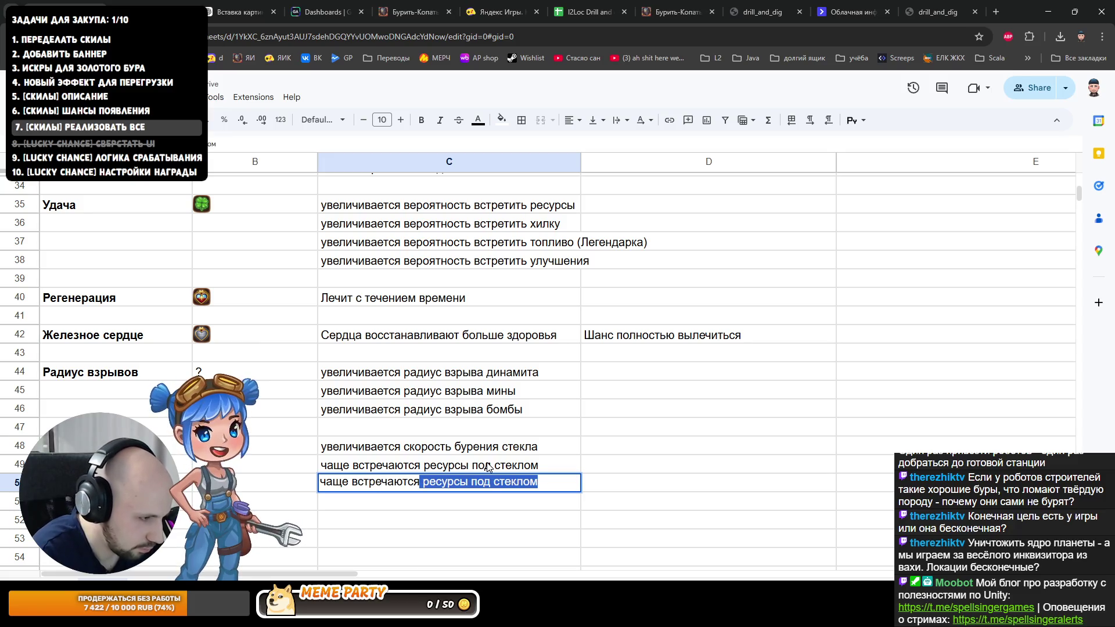
key("Return")
left_click(488, 467)
type("под стеклом ч")
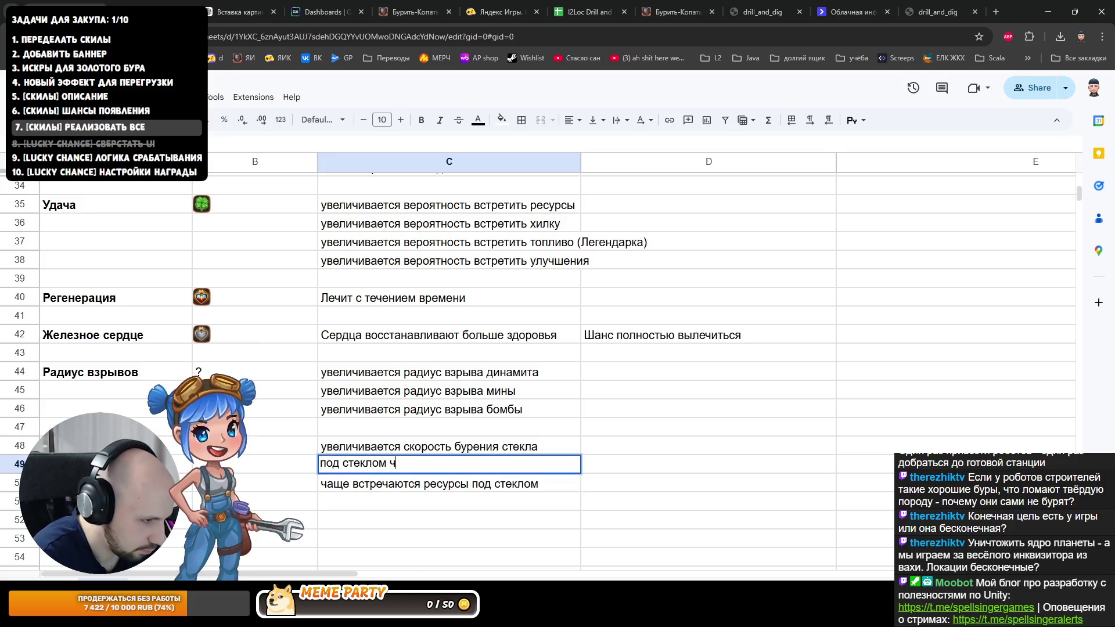
type("аще встречается")
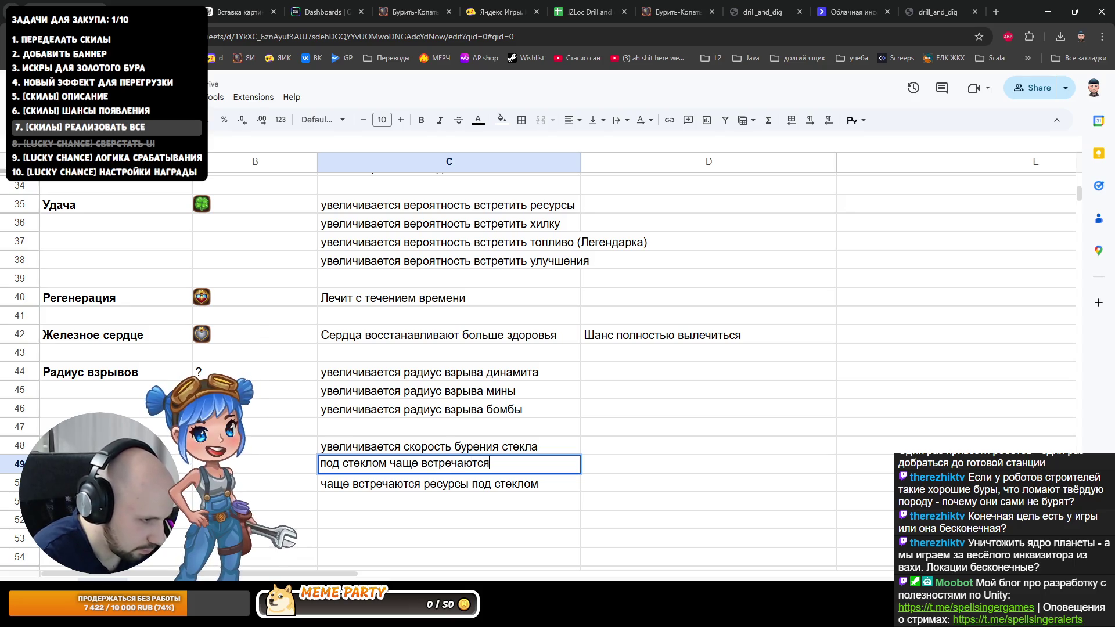
type(" ресурсы")
key("Return")
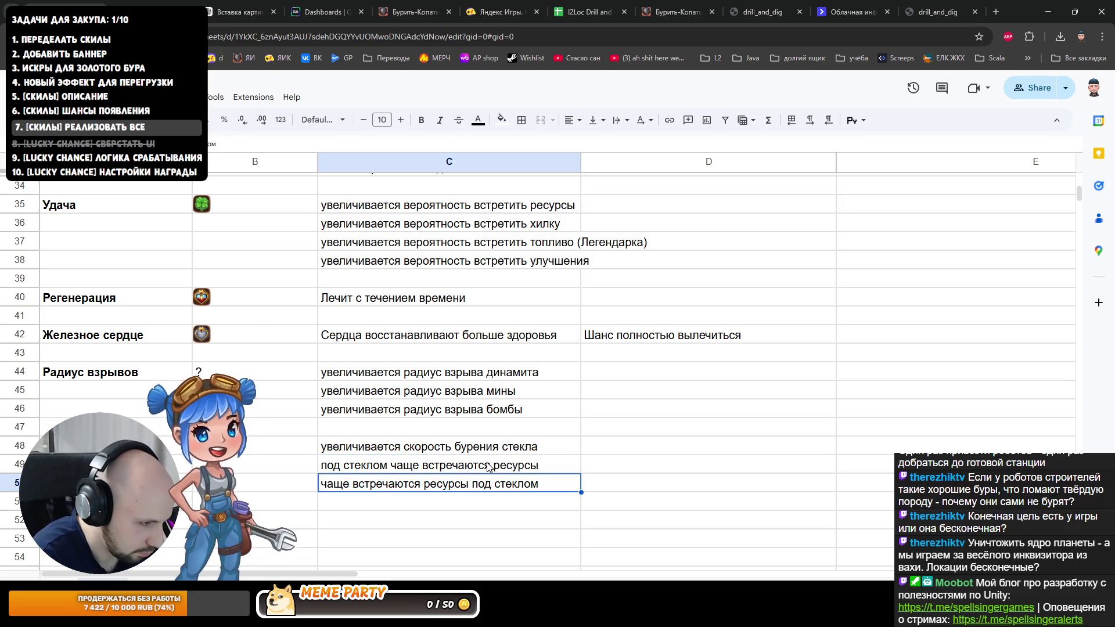
type("под с")
Step: Add the under-glass notes for топливо and улучшения in the next rows
key("End")
key("BackSpace")
key("BackSpace")
key("BackSpace")
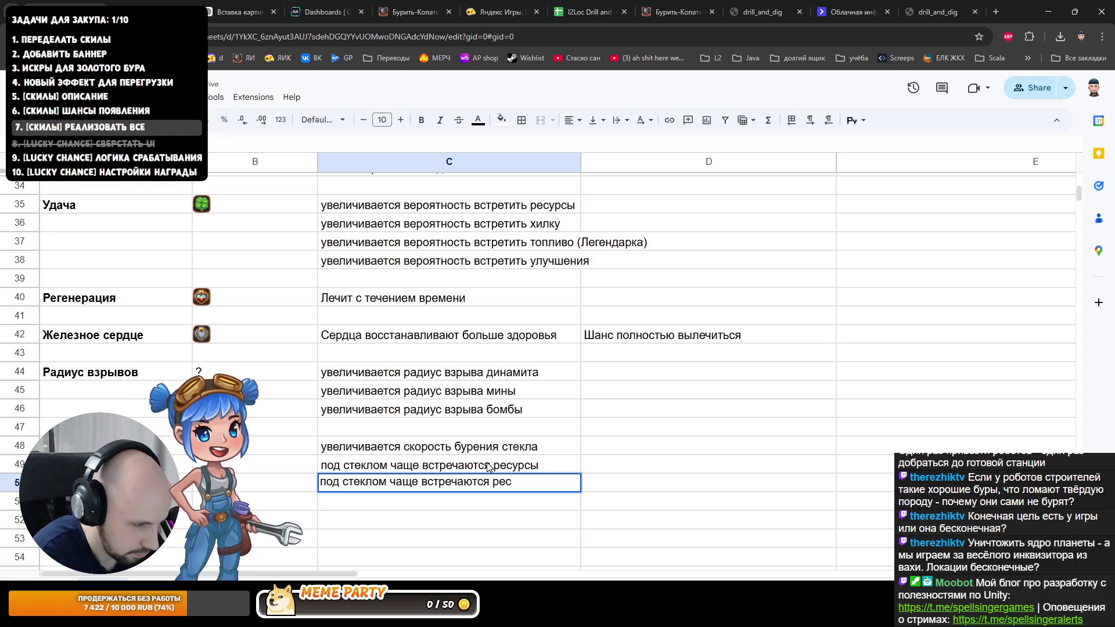
key("BackSpace")
key("BackSpace")
key("BackSpace")
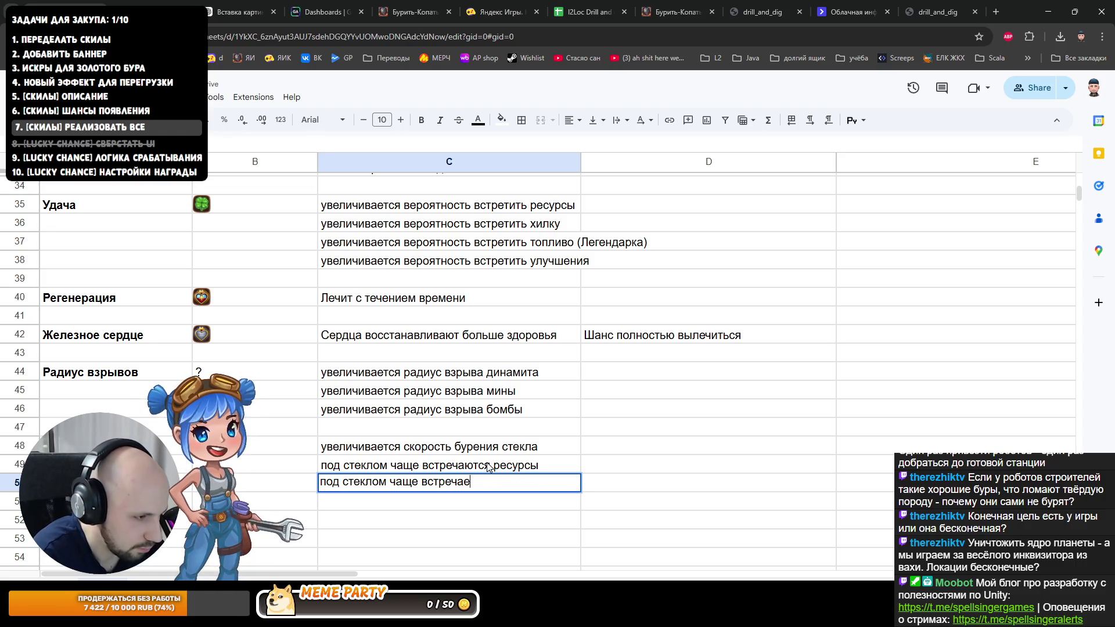
type("тся топливо")
key("Return")
type("подст")
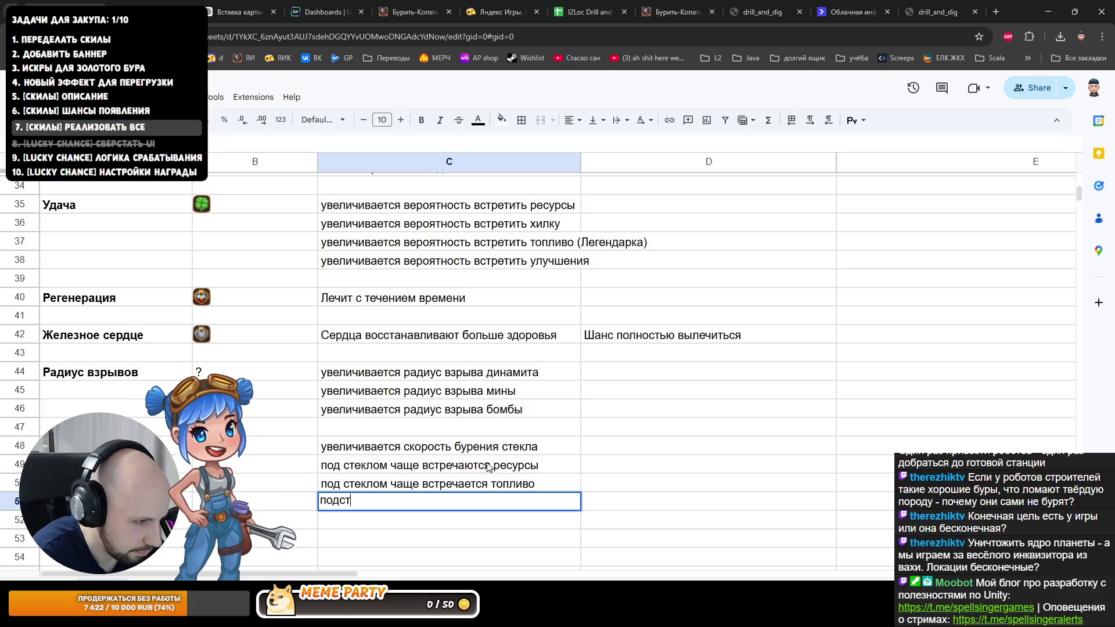
key("BackSpace")
key("BackSpace")
key("BackSpace")
type("д с")
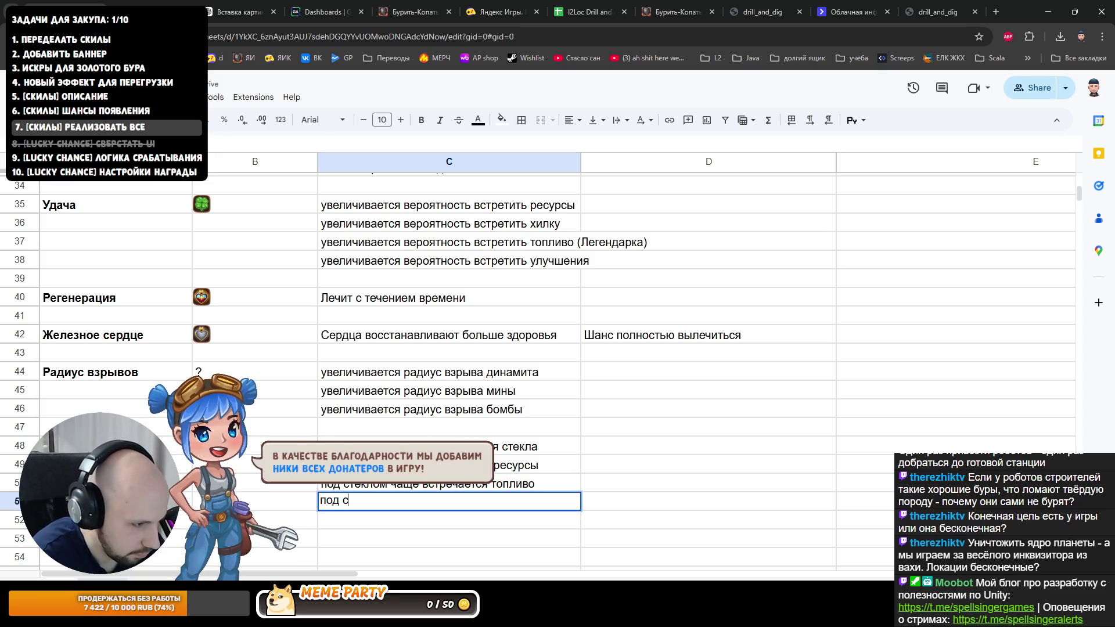
type("теклом чаще встре")
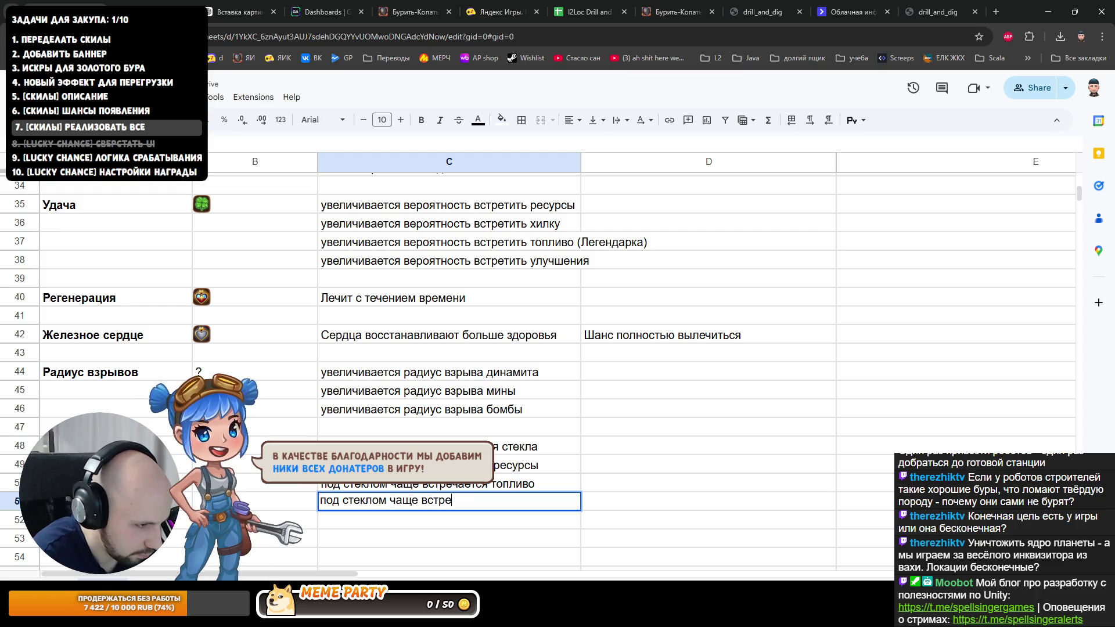
type("чаются ")
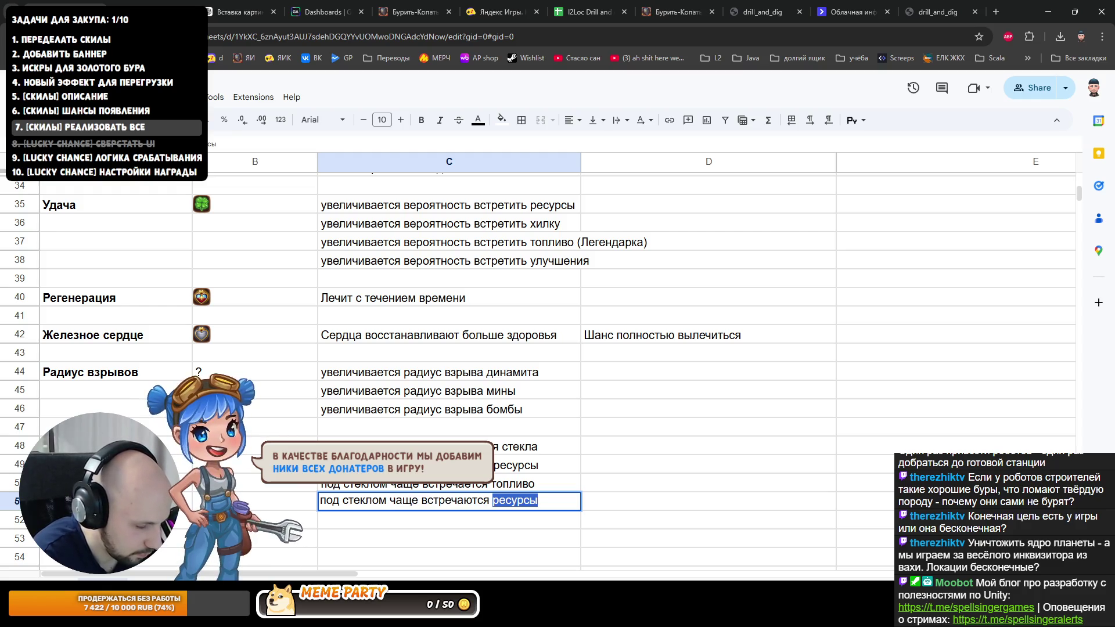
type("улучшения")
key("Return")
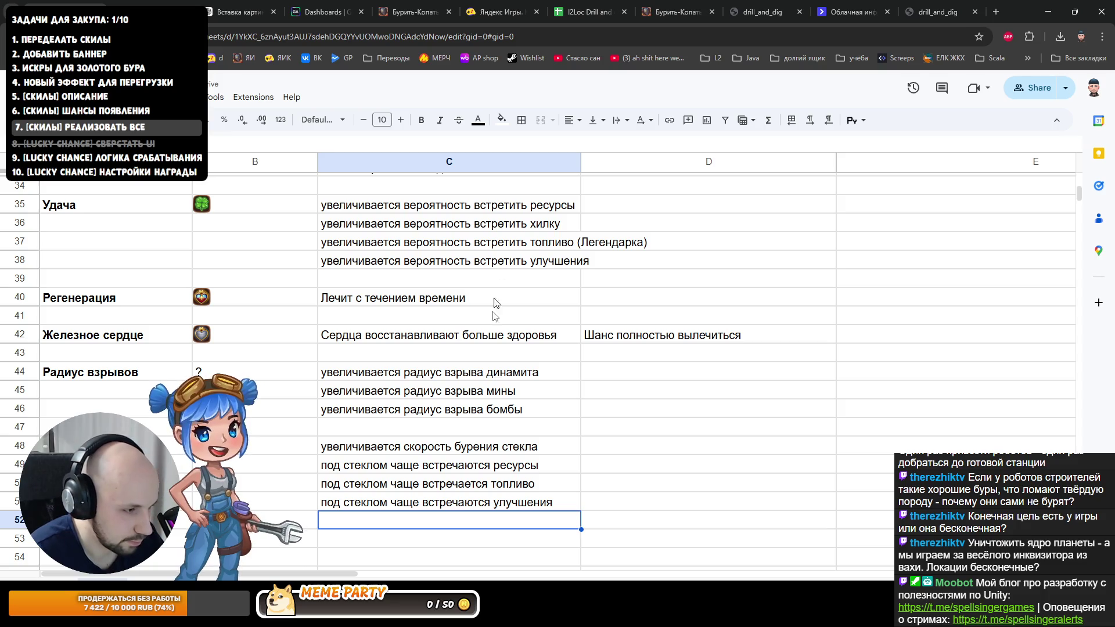
Step: Replace топливо with хилки so the note reads healing items appear more often
left_click(509, 484)
double_click(504, 485)
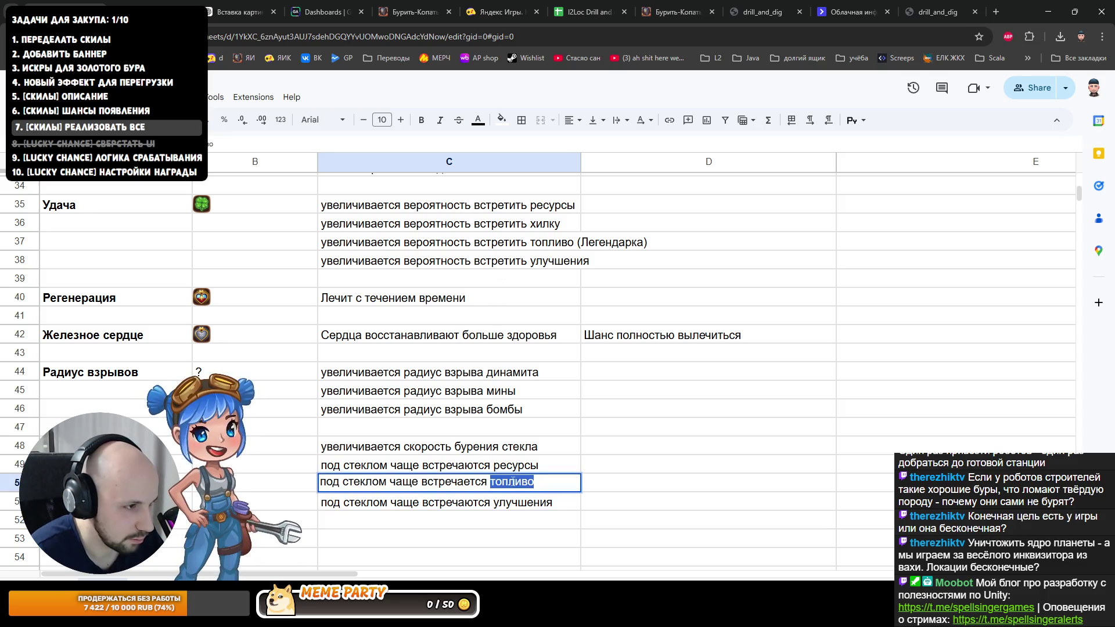
type("хилк")
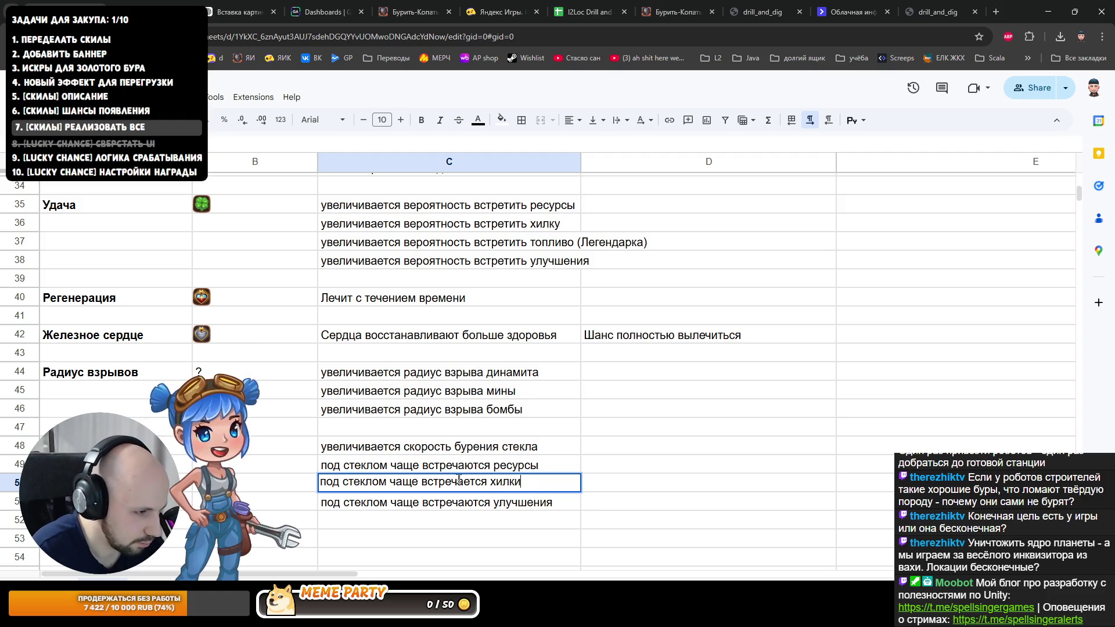
key("Delete")
type("ю")
key("Return")
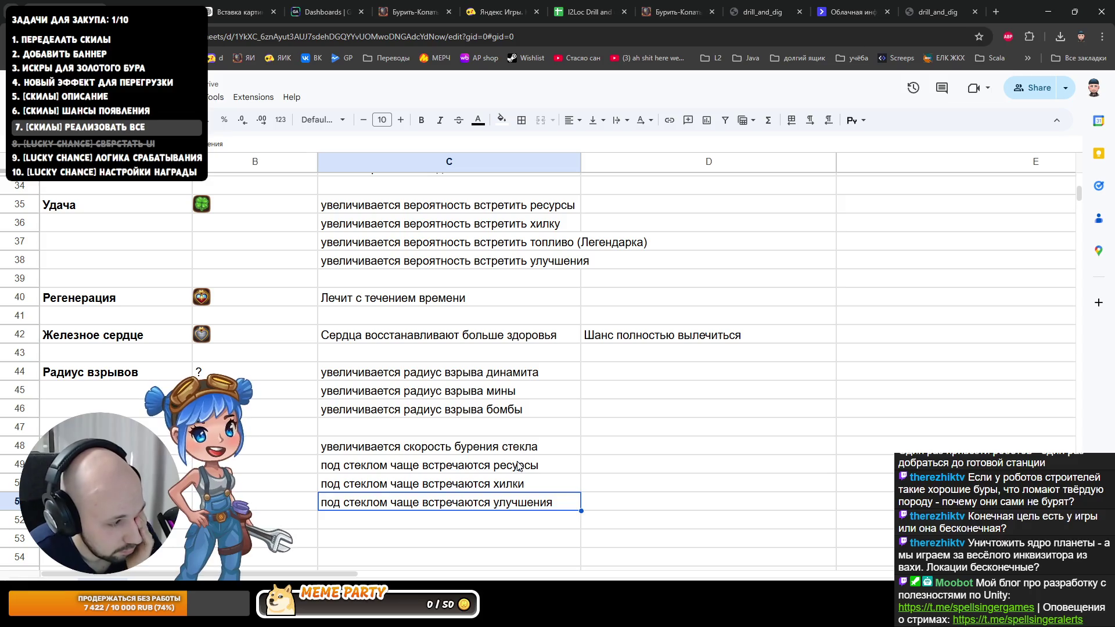
scroll(488, 454, "down", 1)
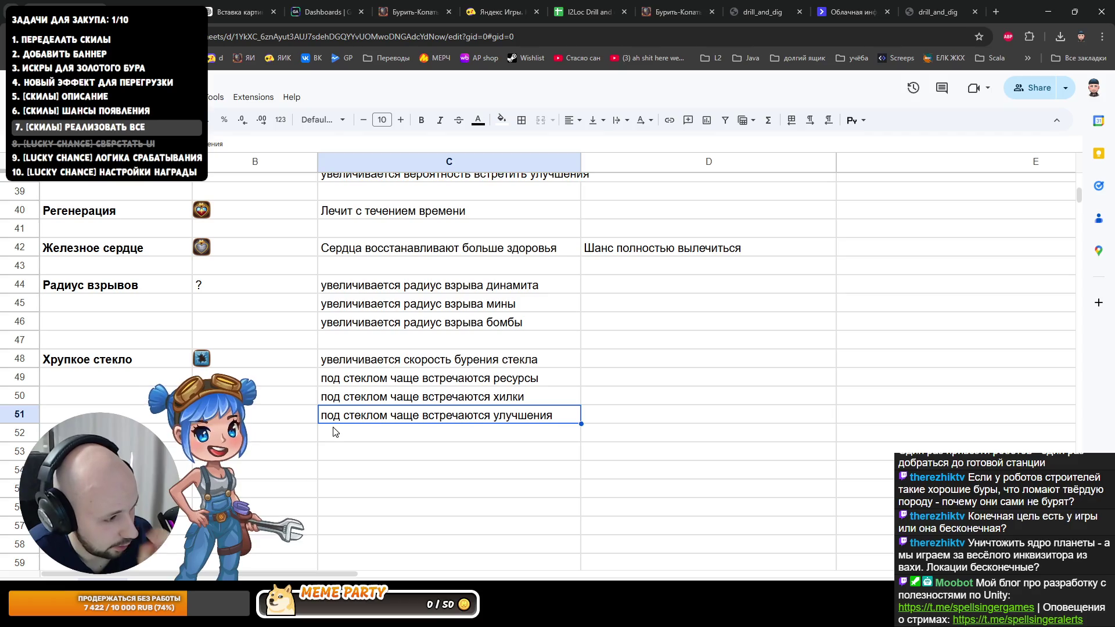
Step: Enter the note 'стекло чаще встречается' in C49 above the under-glass notes
key("Down")
type("стекло")
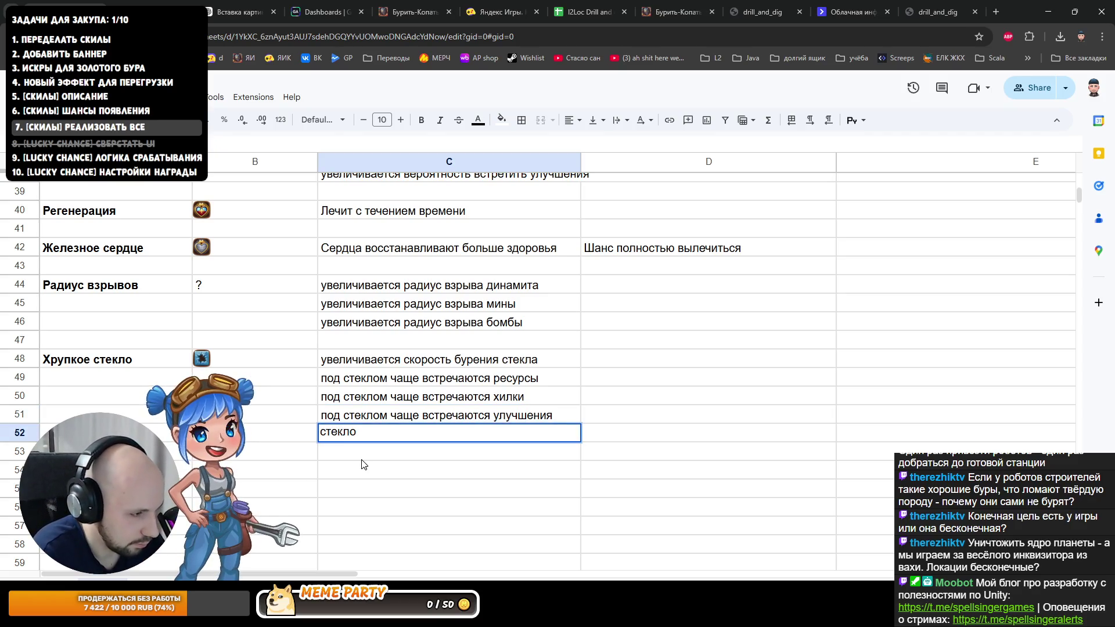
key("Return")
left_click_drag(375, 380, 375, 415)
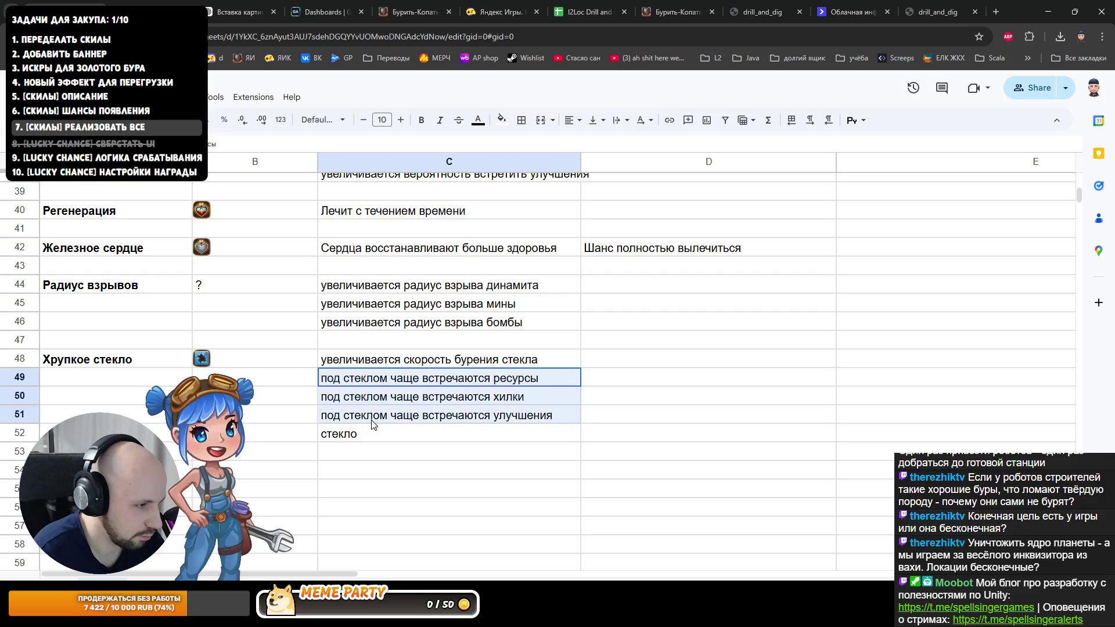
left_click_drag(373, 366, 372, 384)
left_click(375, 376)
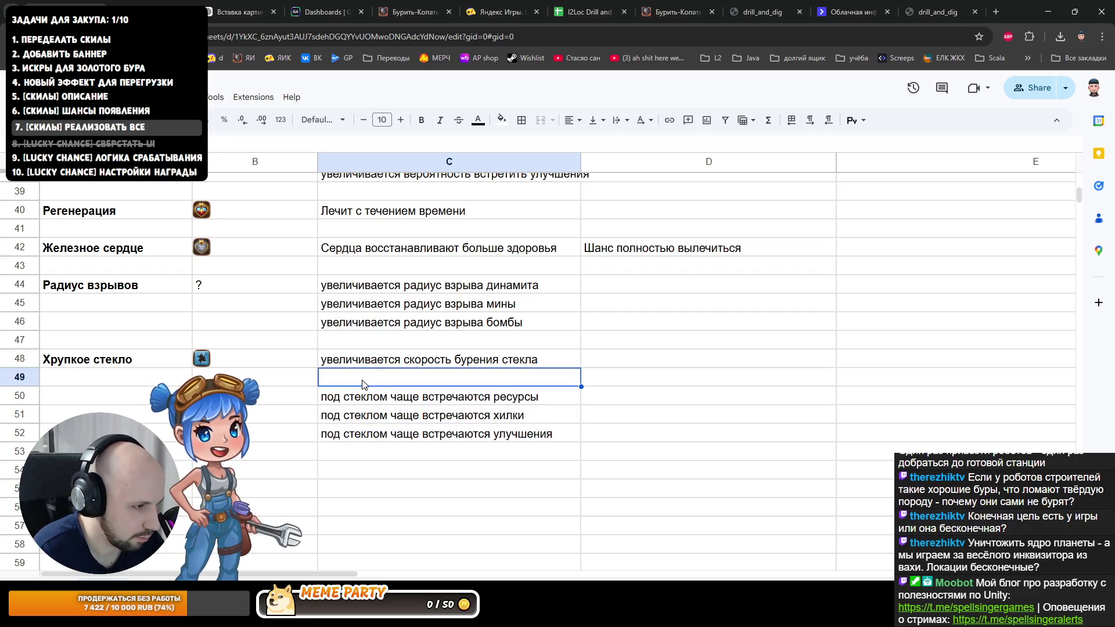
type("стекло чаще встречается")
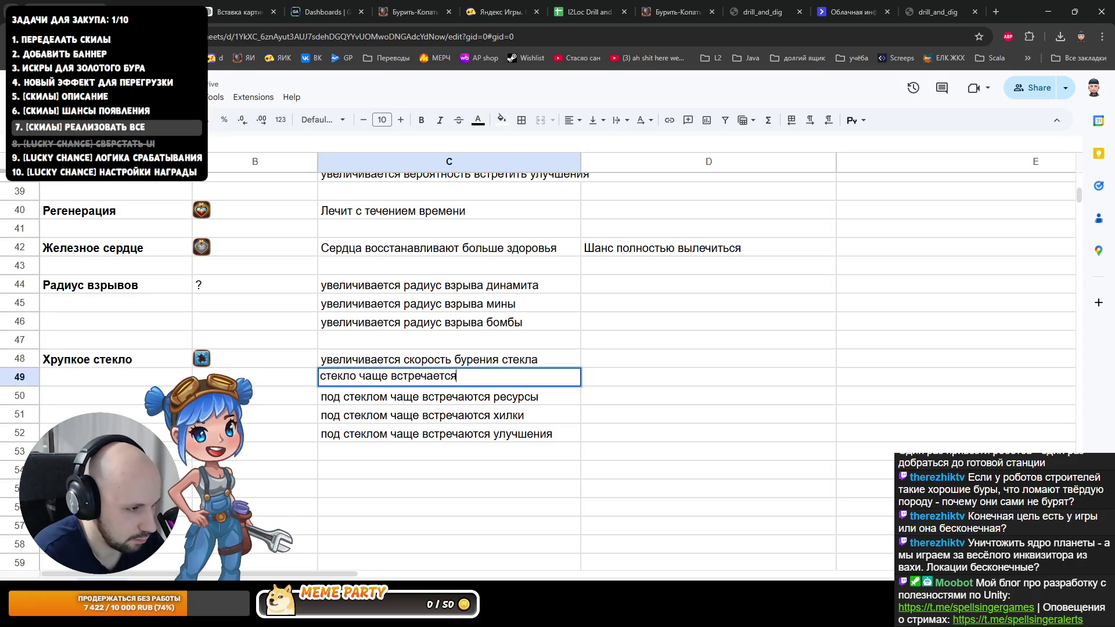
key("Return")
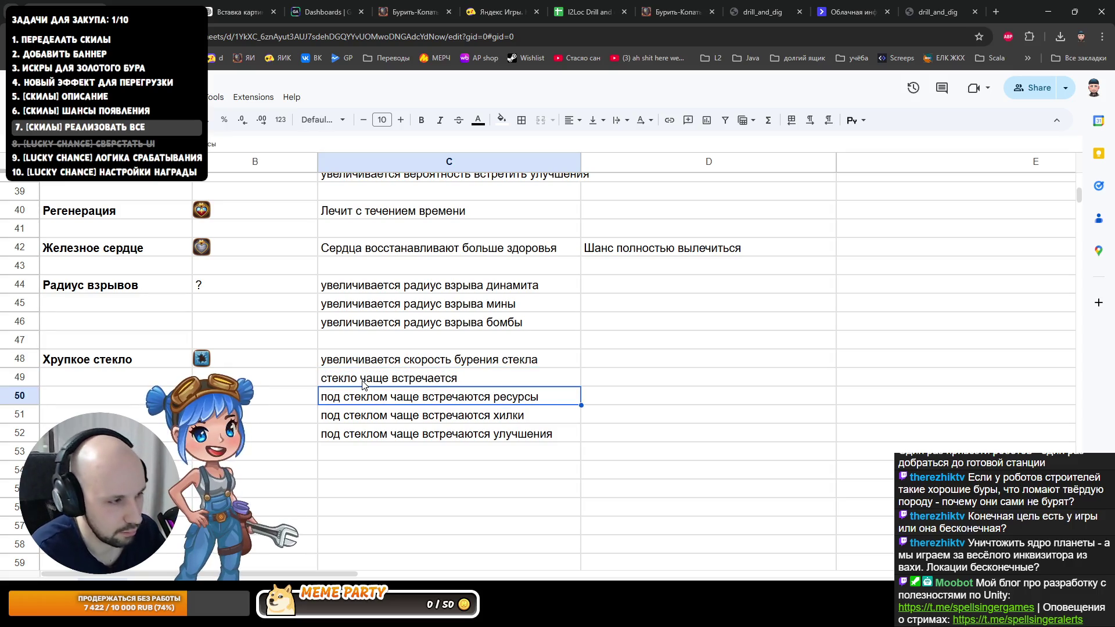
Step: Reword the C49 note to 'стекло встречается чаще' with чаще last
key("Up")
key("Return")
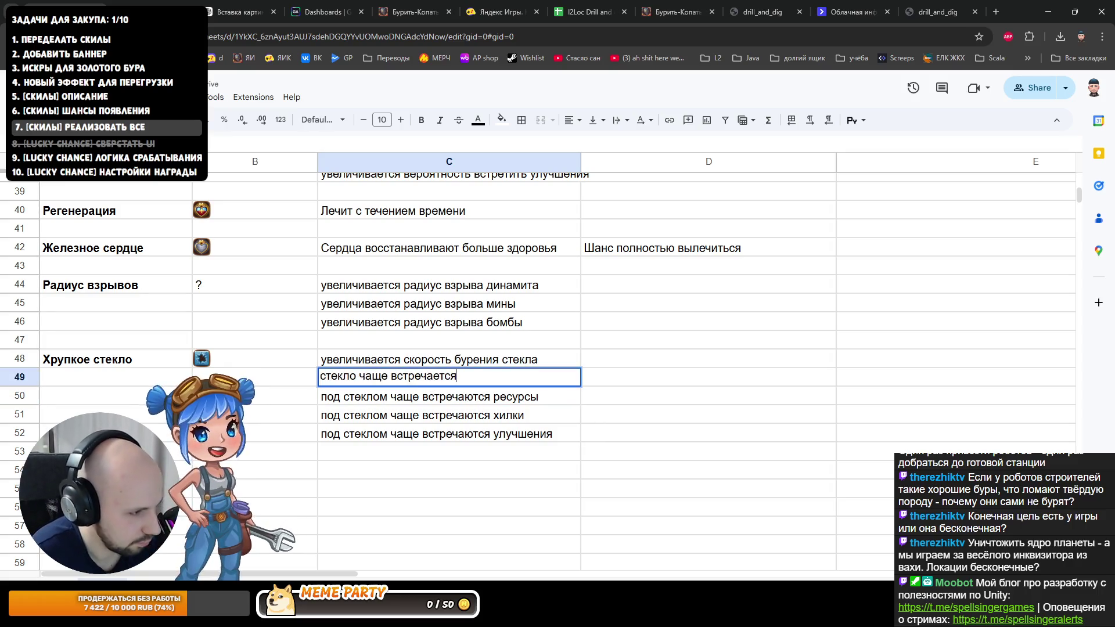
key("ctrl+shift+Left")
key("BackSpace")
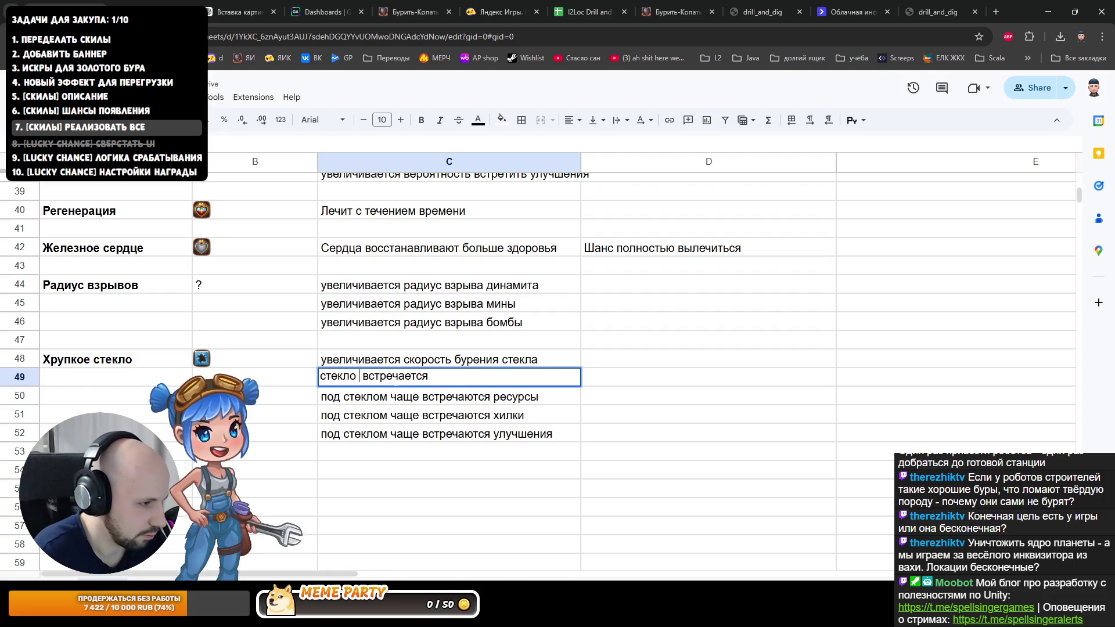
key("BackSpace")
key("End")
type("чаще")
key("Return")
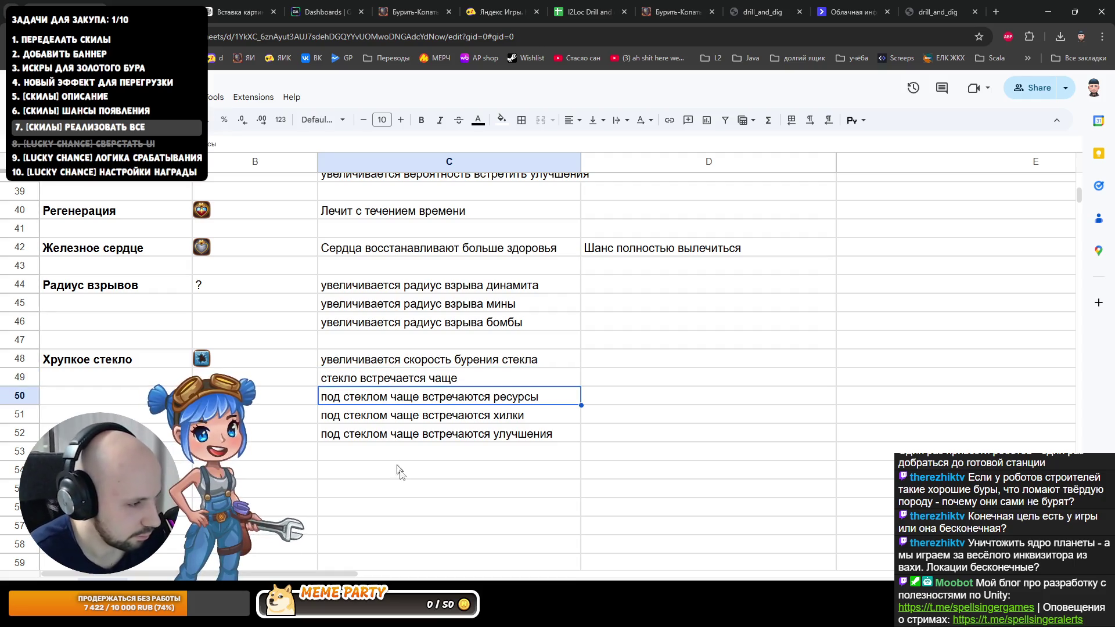
left_click(400, 487)
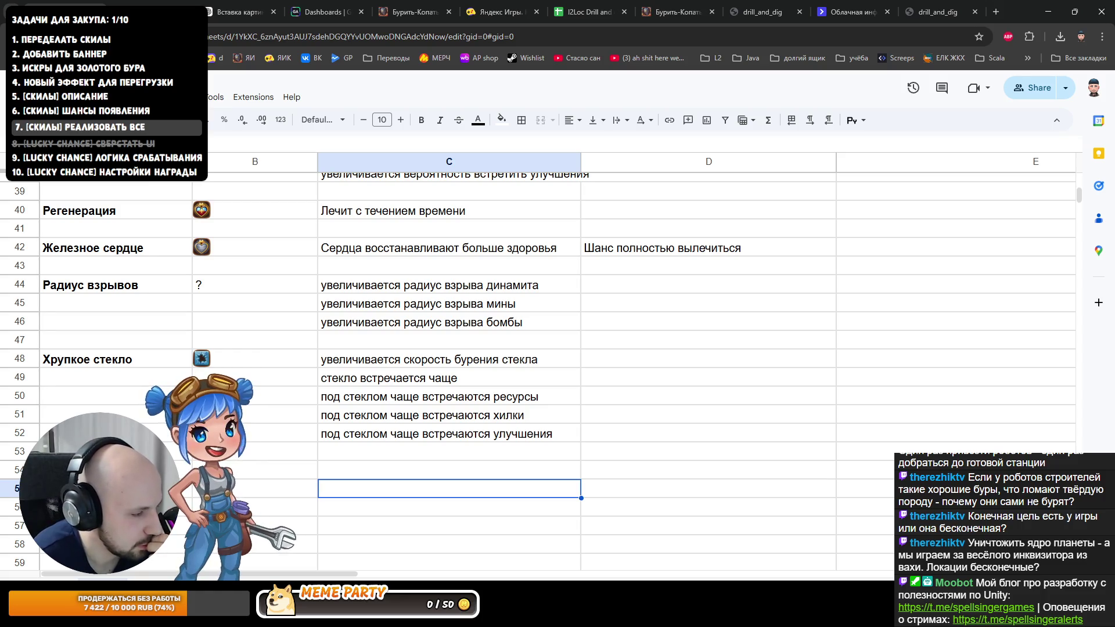
Step: Delete the used level_up_skill_icon_45 glass icon from the folder and return to the sheet
key("alt+Tab")
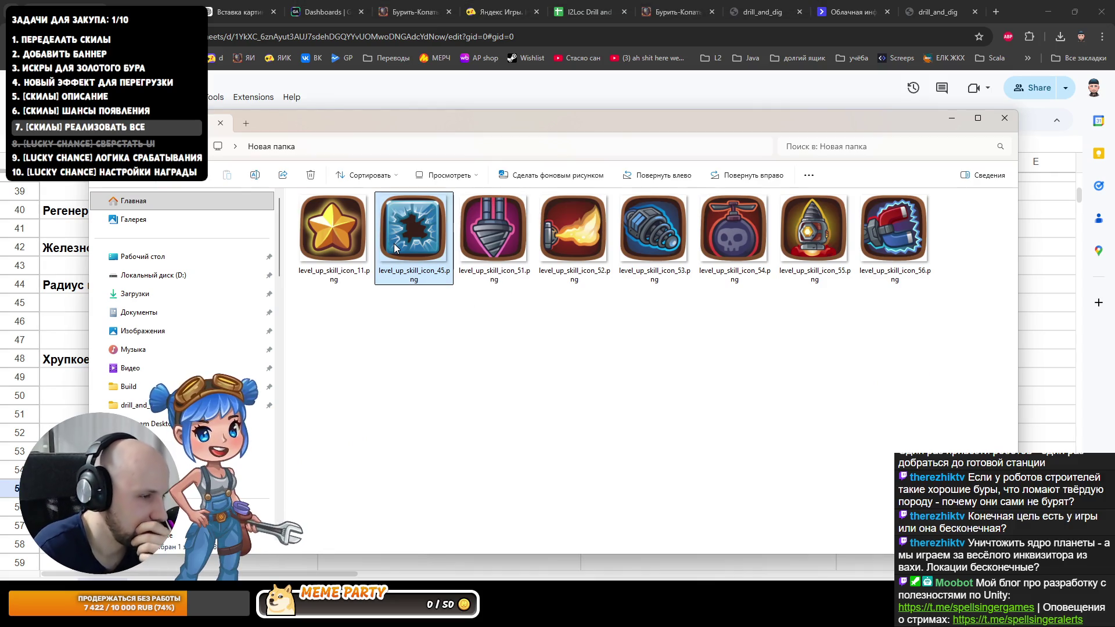
key("Delete")
left_click(339, 251)
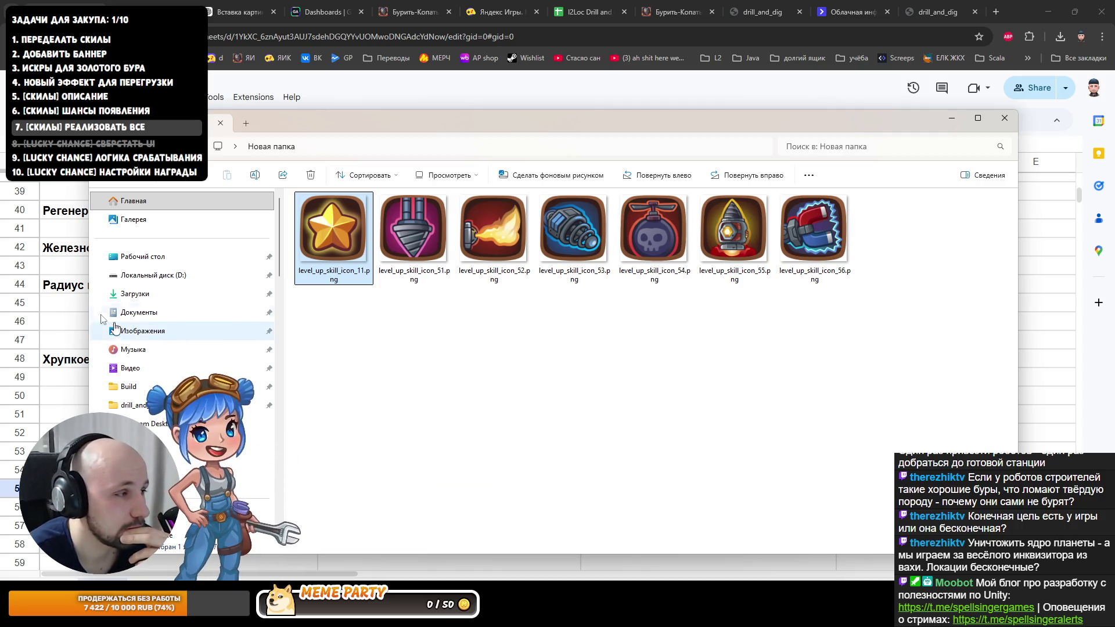
key("alt+Tab")
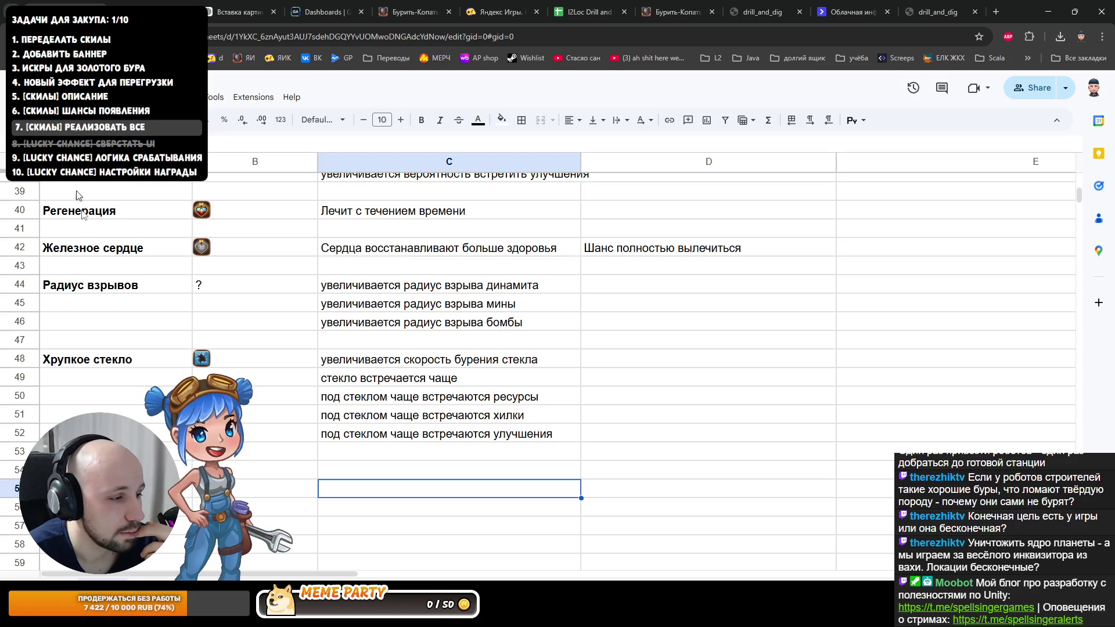
Step: Move to cell A54 and bring up the Новая папка icon folder
key("Up")
key("Left")
key("Left")
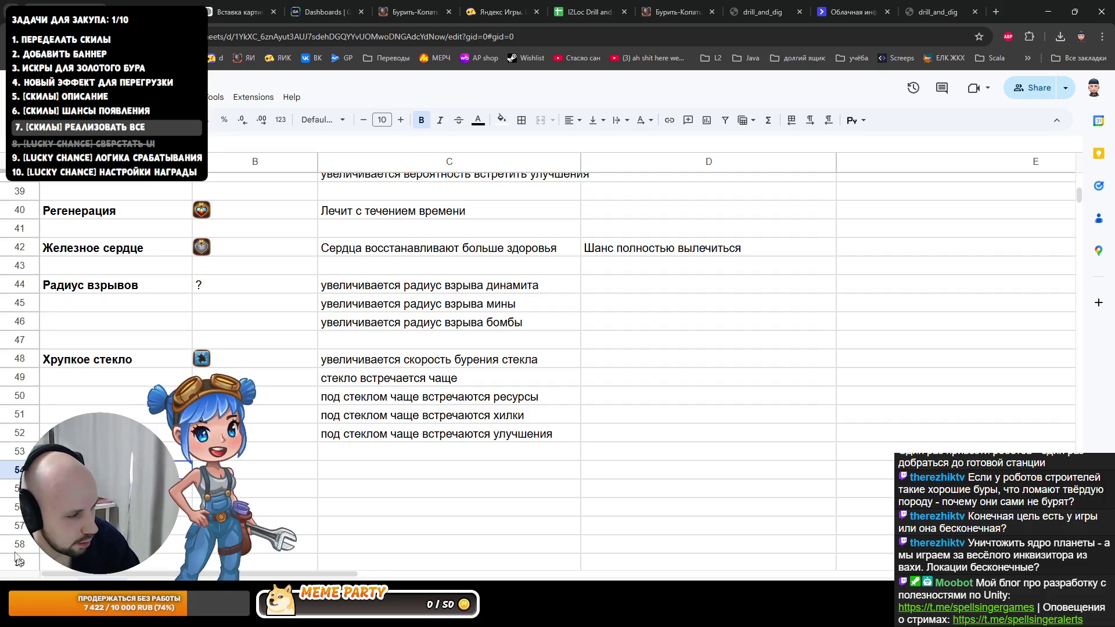
key("alt+Tab")
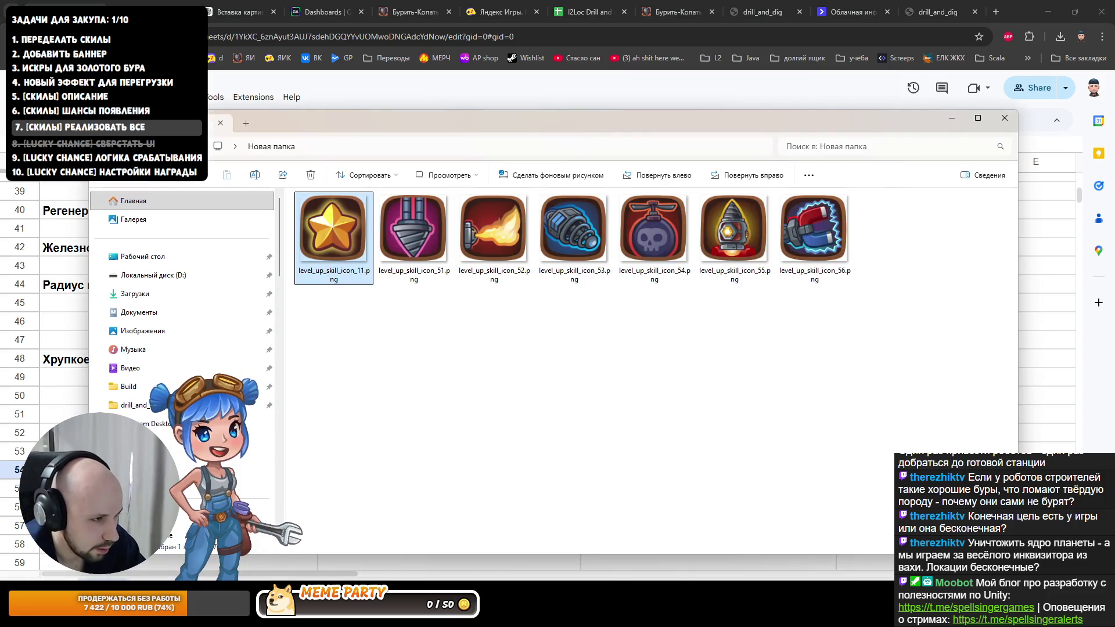
Step: Check the Эксперт entry in row 34 of the I2Loc localization sheet and return to the skill sheet
left_click(590, 11)
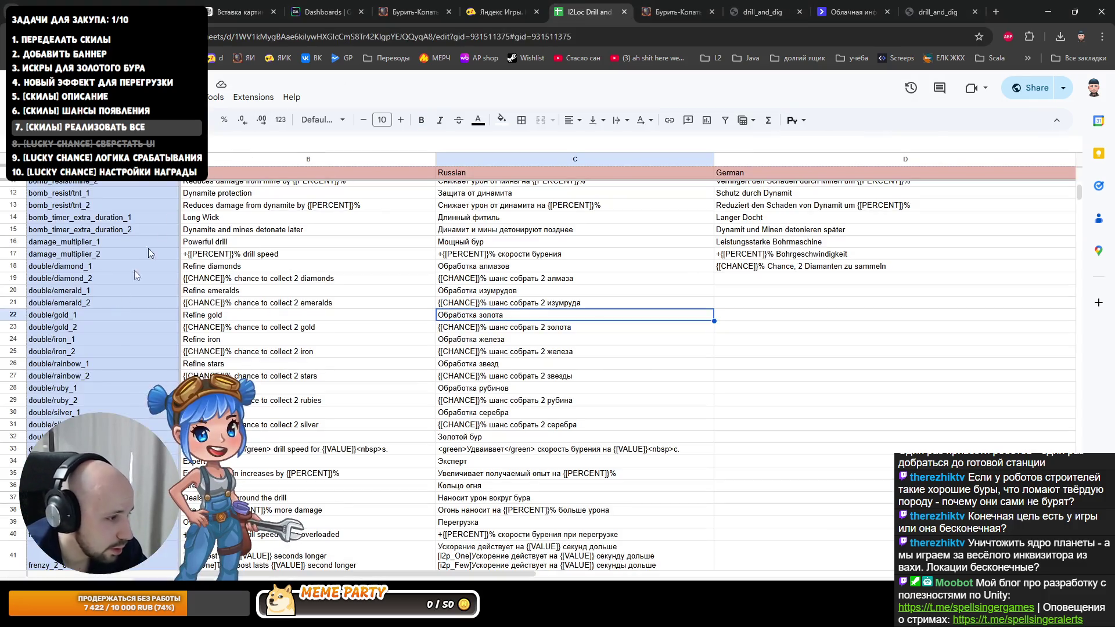
left_click(440, 463)
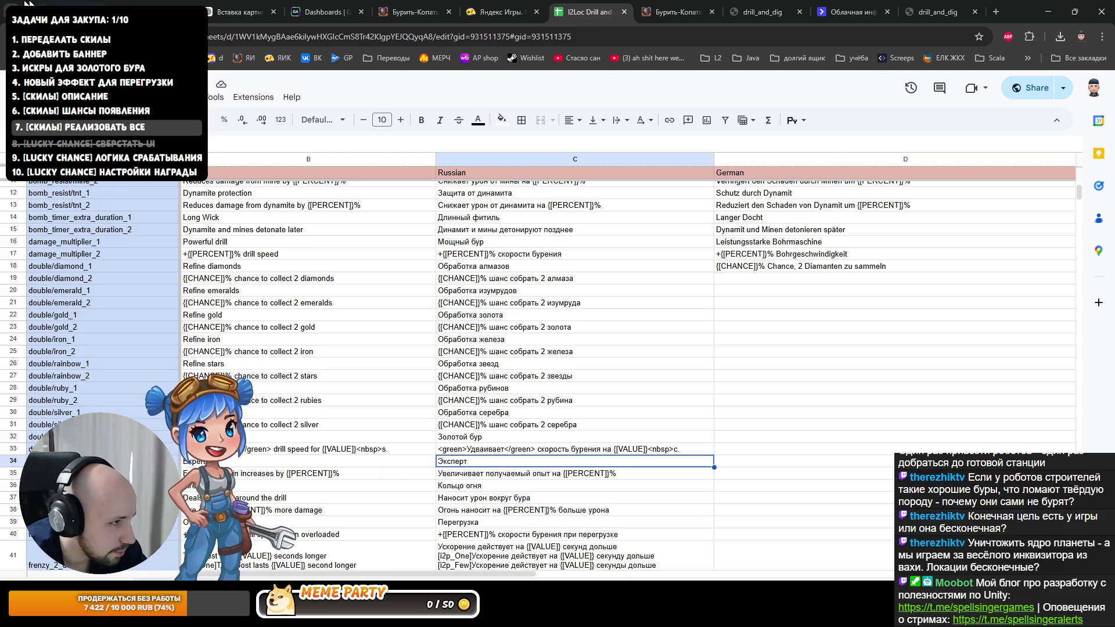
key("ctrl+Tab")
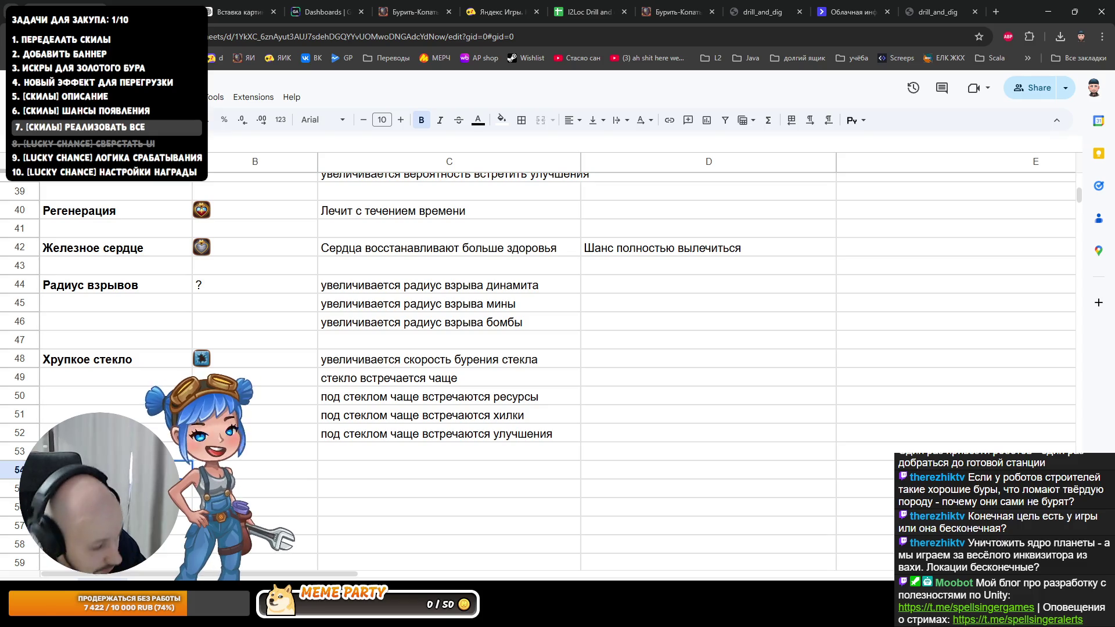
Step: Insert the icon PNG from the icon folder as an in-cell image in B54, then move to C54
key("Right")
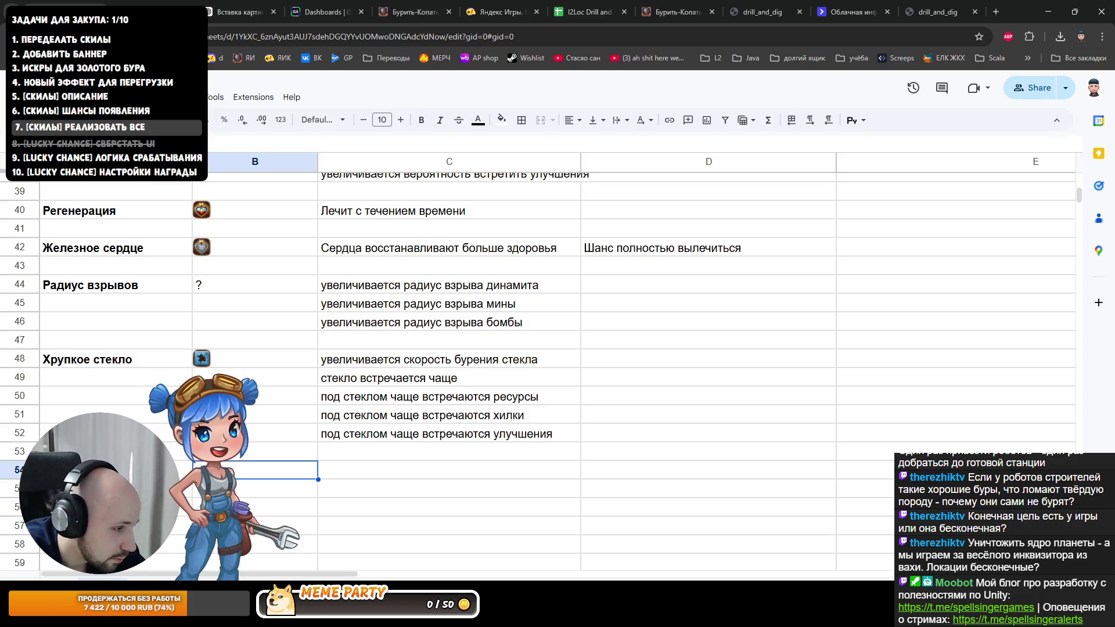
key("alt+Tab")
left_click_drag(723, 114, 1114, 114)
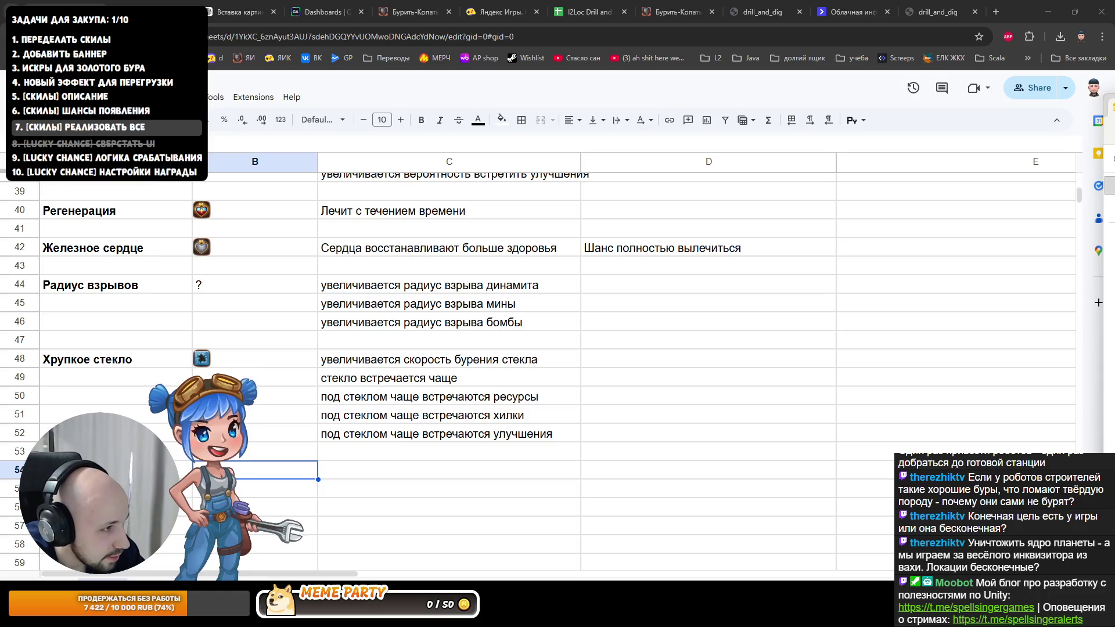
left_click(87, 97)
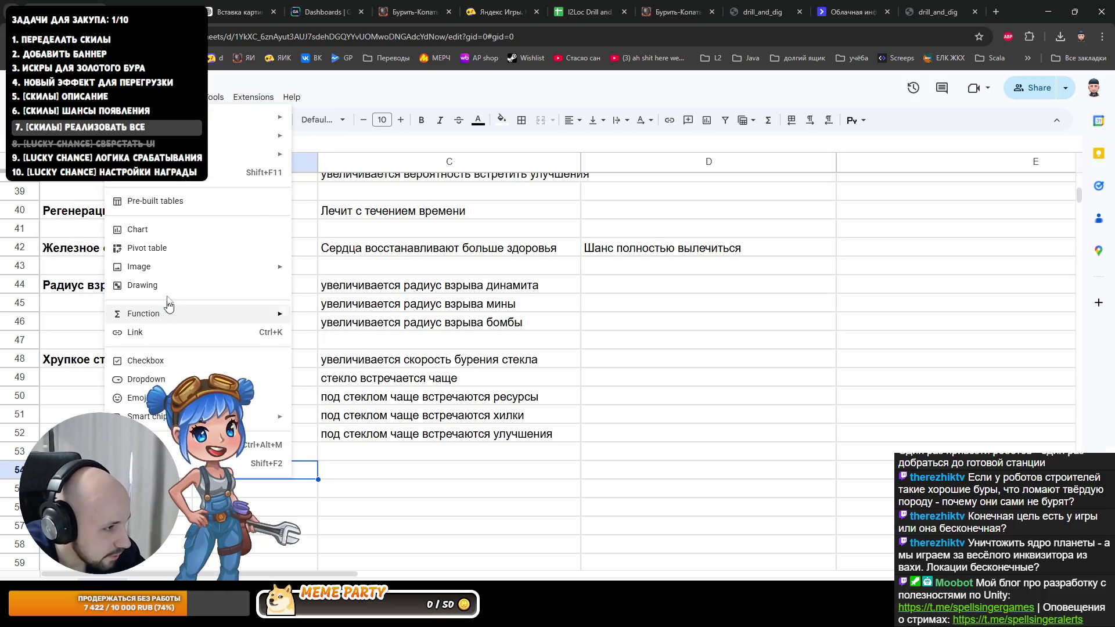
mouse_move(139, 266)
left_click(369, 272)
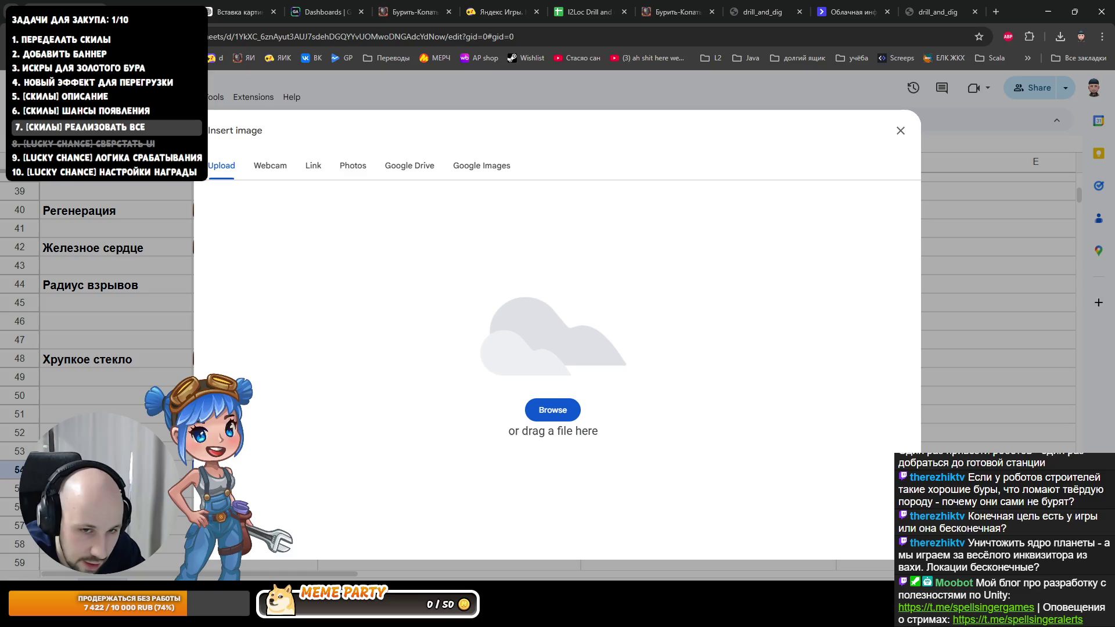
left_click_drag(1114, 422, 563, 422)
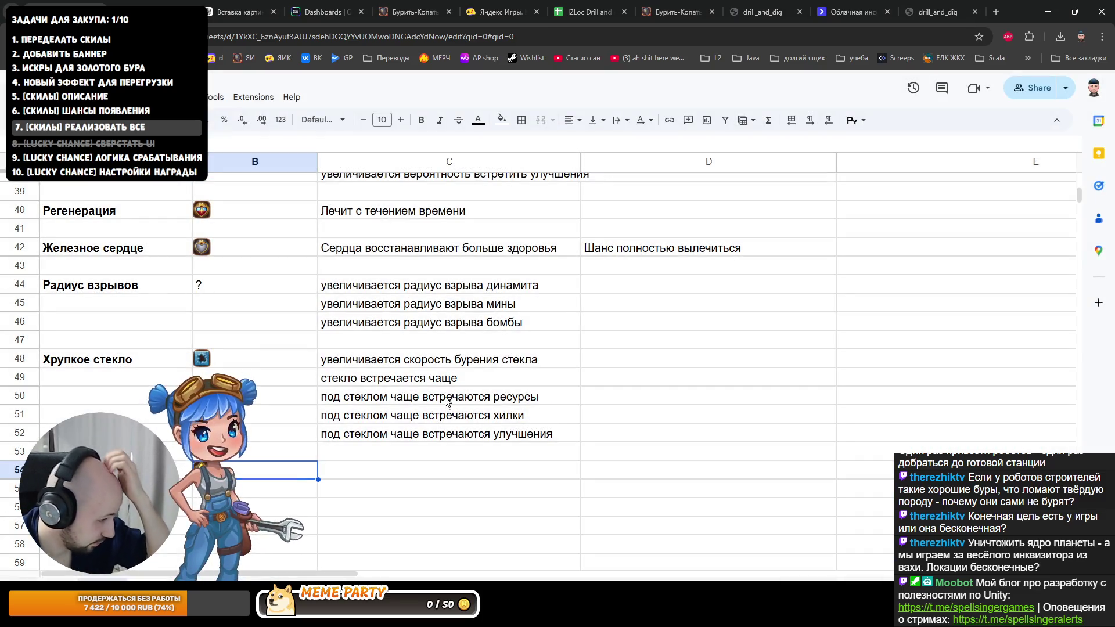
left_click(342, 470)
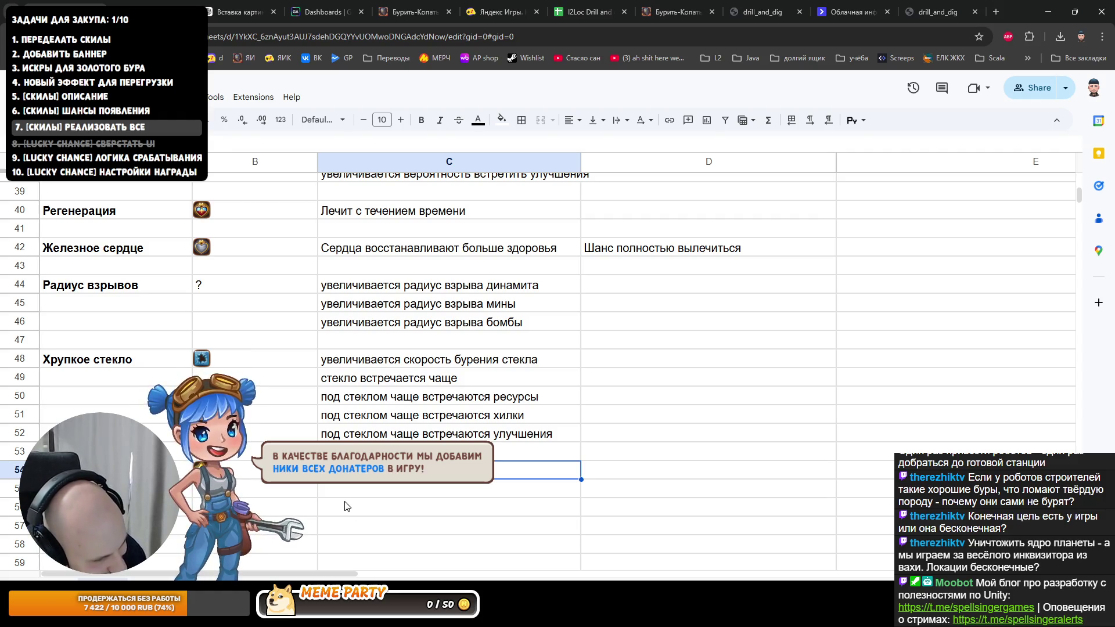
Step: Enter «Весь собранный опыт увеличивается» in C54, retyping the mistyped word собранные
key("Down")
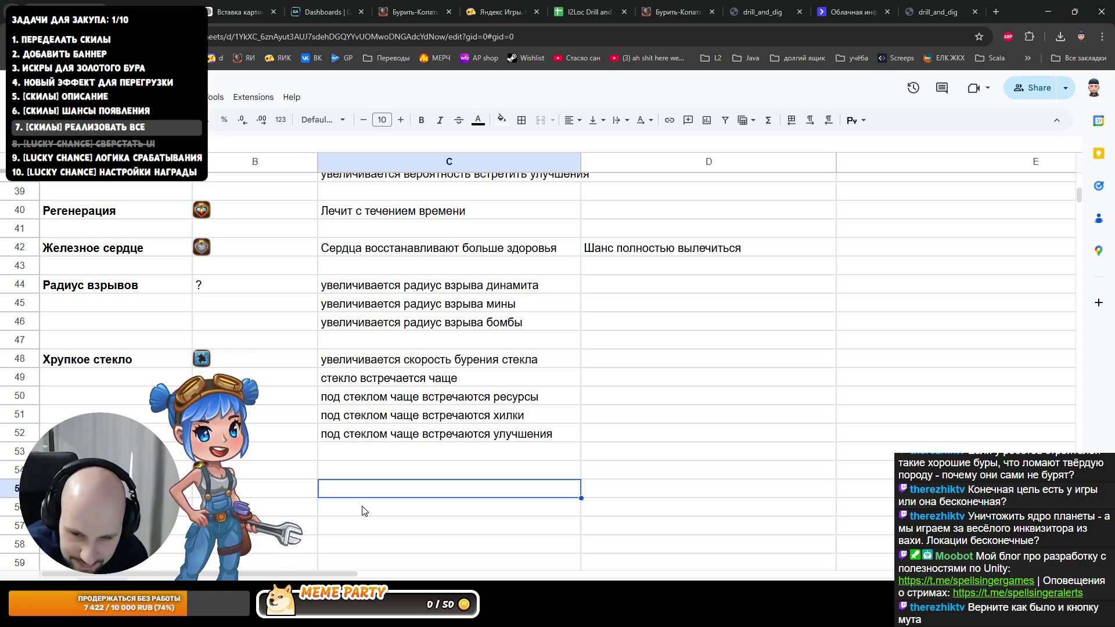
key("Up")
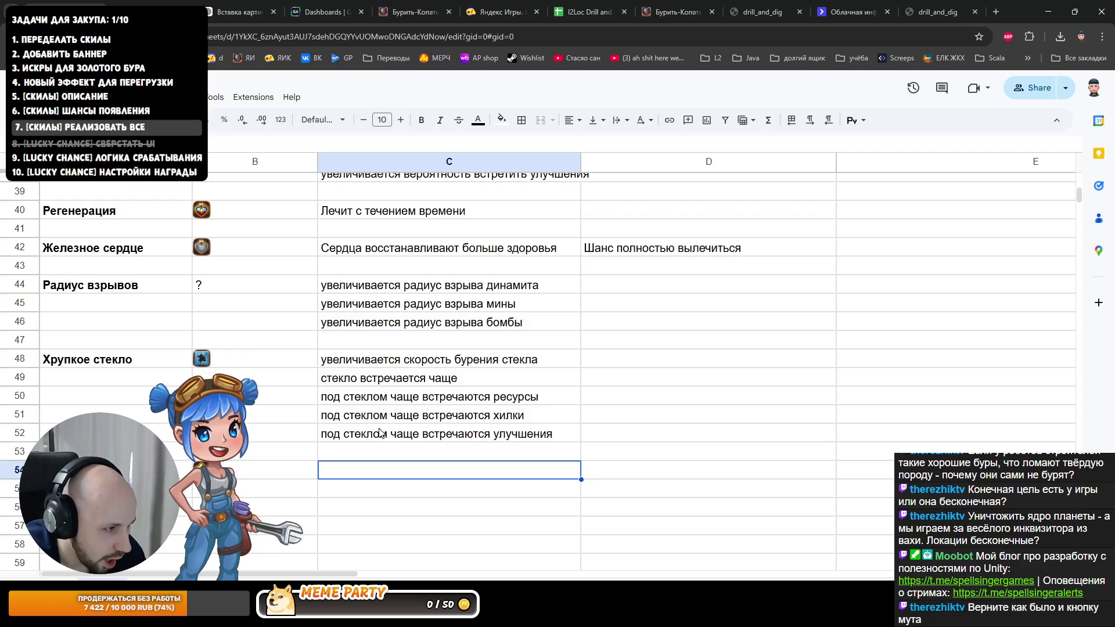
type("Ве")
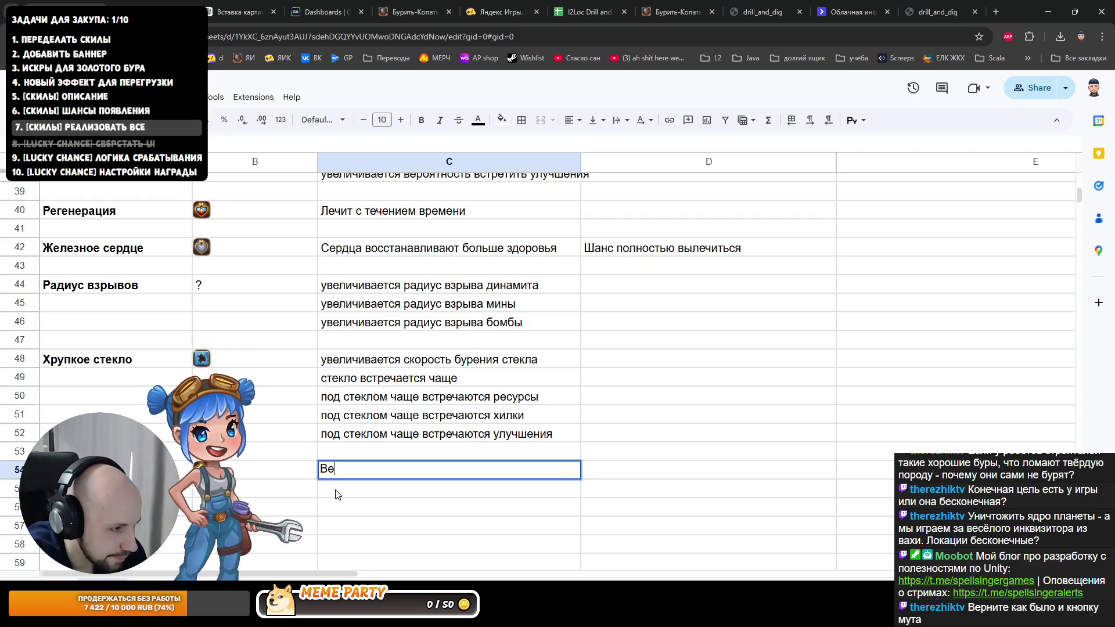
key("BackSpace")
key("BackSpace")
key("BackSpace")
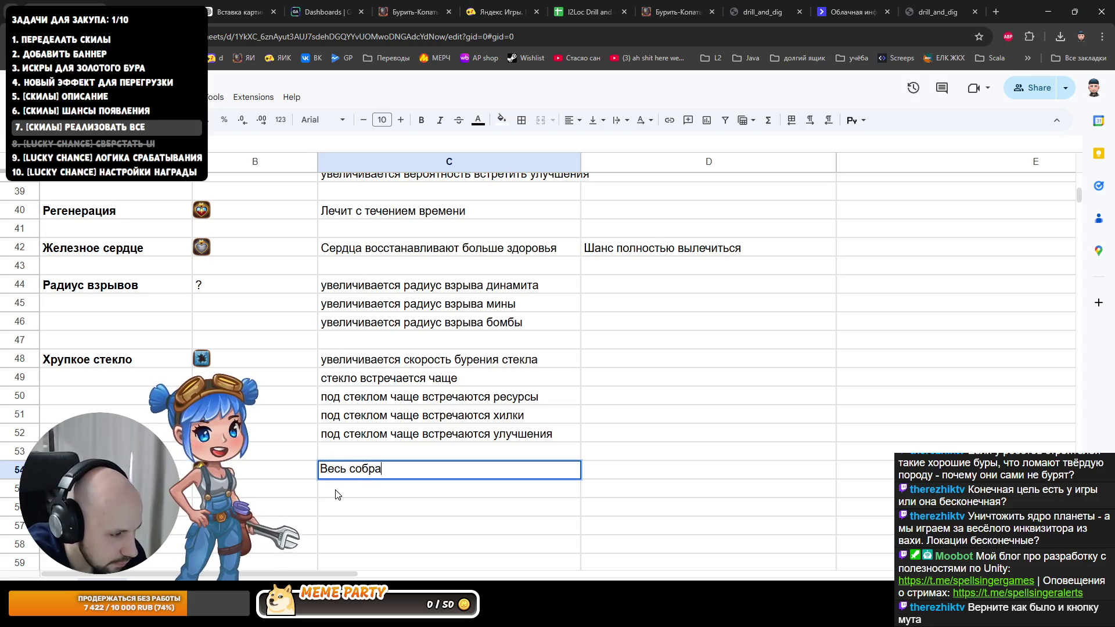
key("ctrl+BackSpace")
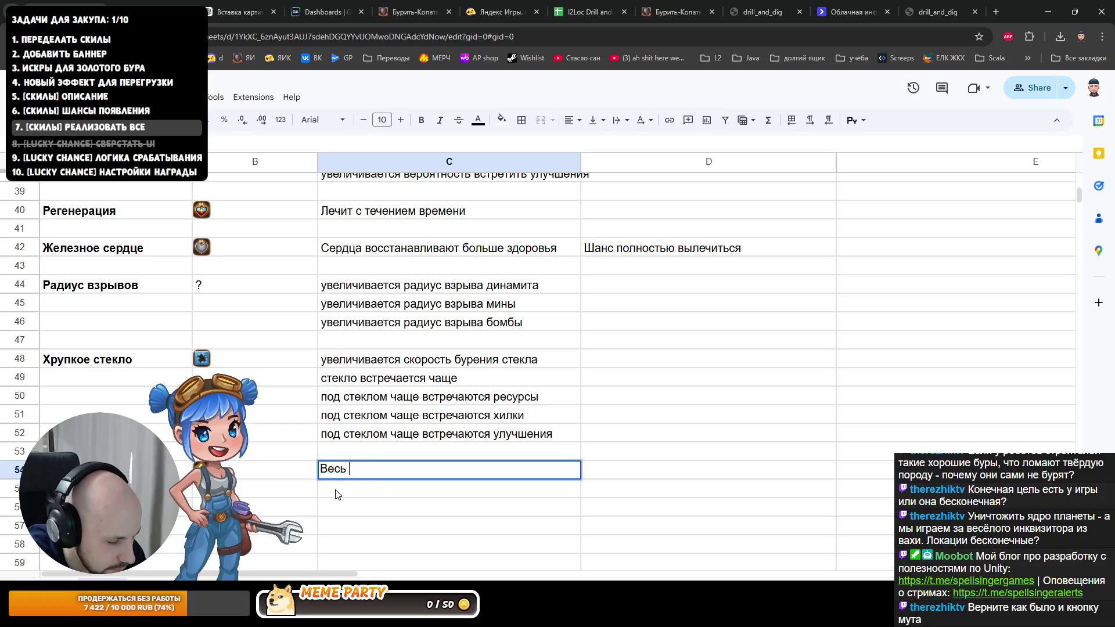
type("собранный опы")
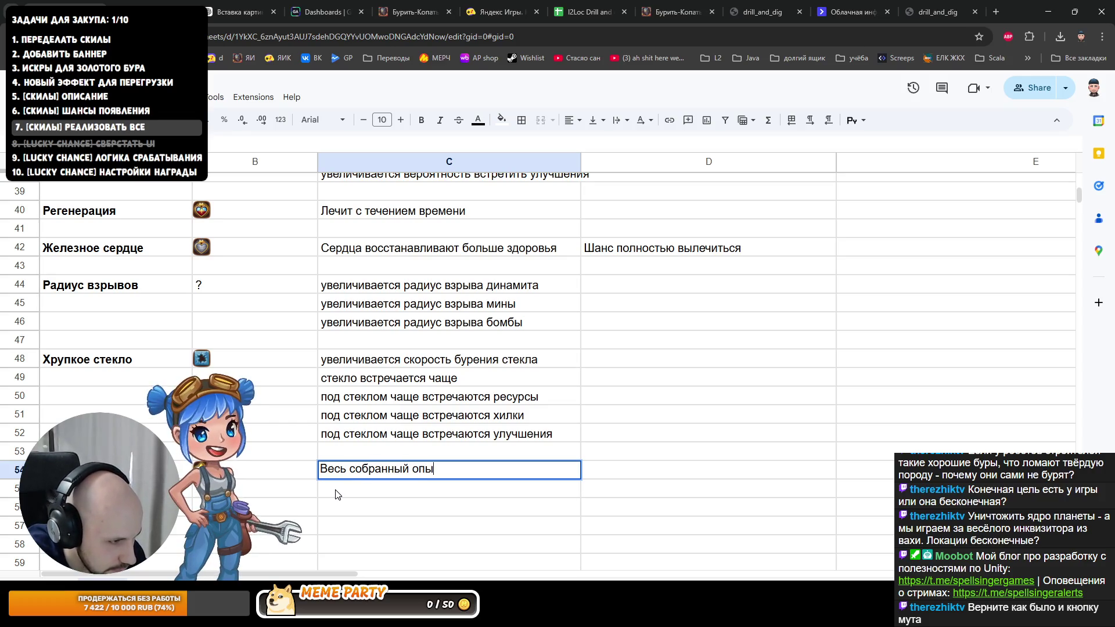
type("т увеличивается")
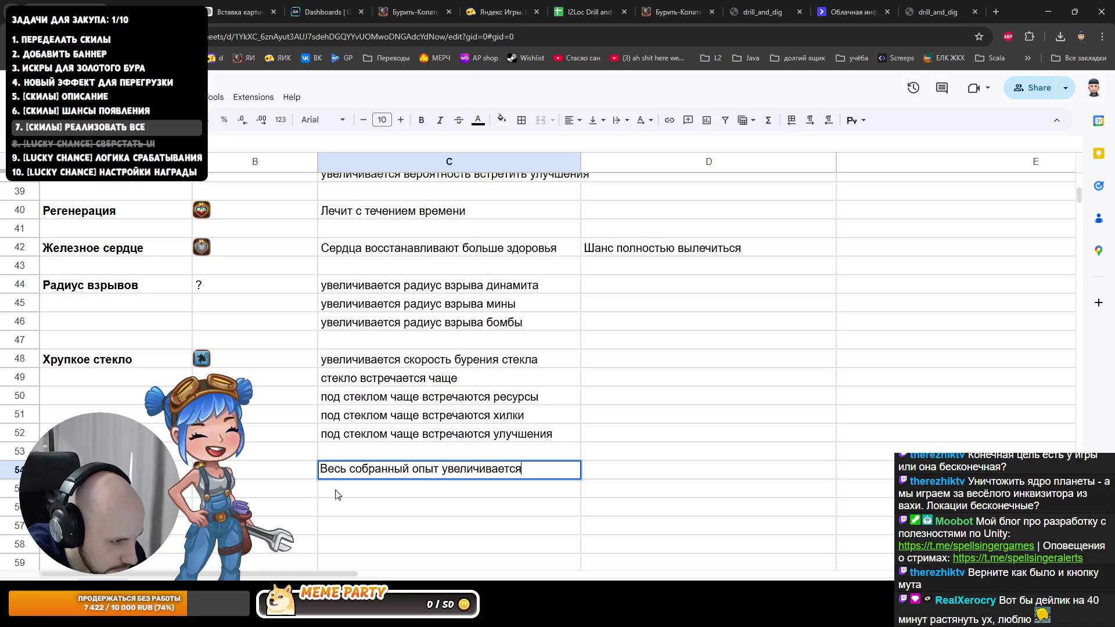
key("Return")
type("Звёзды из коробок дают больш")
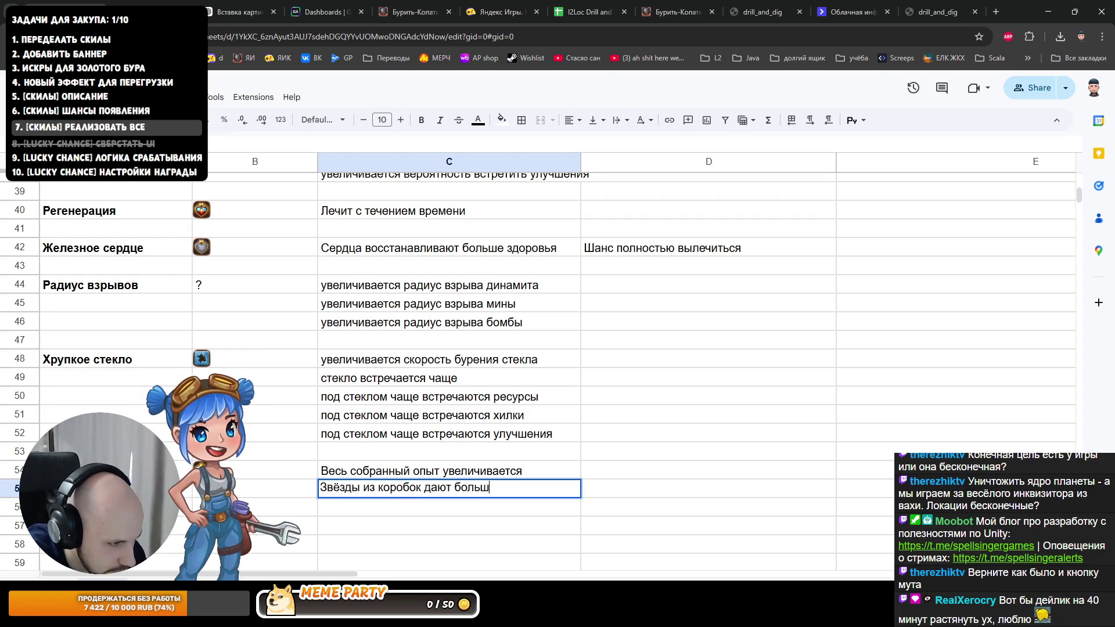
type("е опытап")
Step: Enter «Звёзды из коробок дают больше опыта» in C55 and remove its extra trailing letter
key("Return")
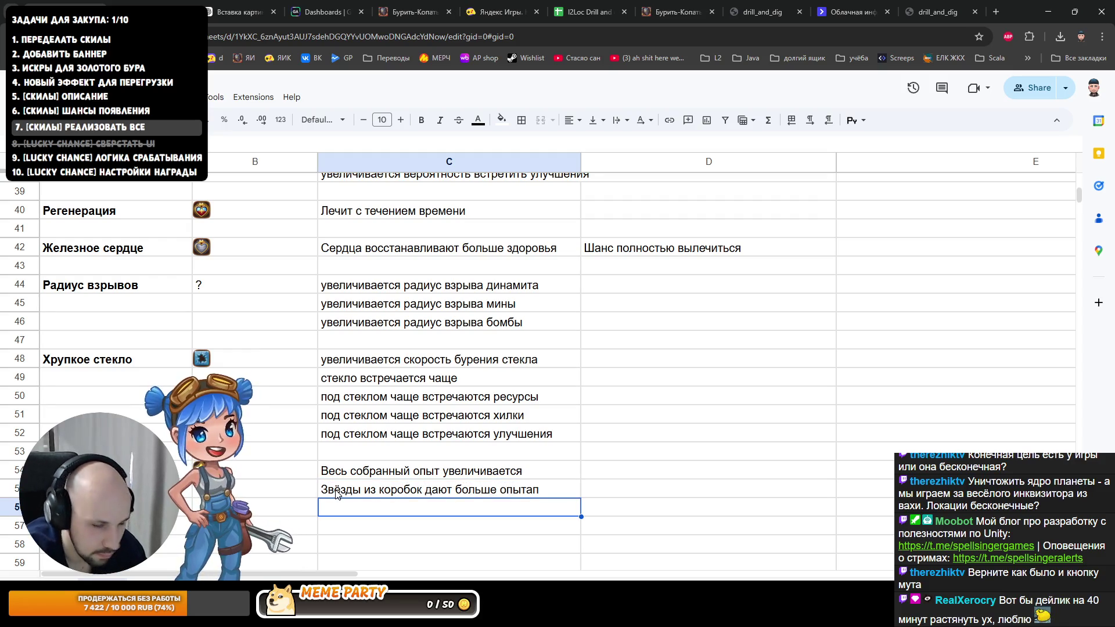
left_click(337, 494)
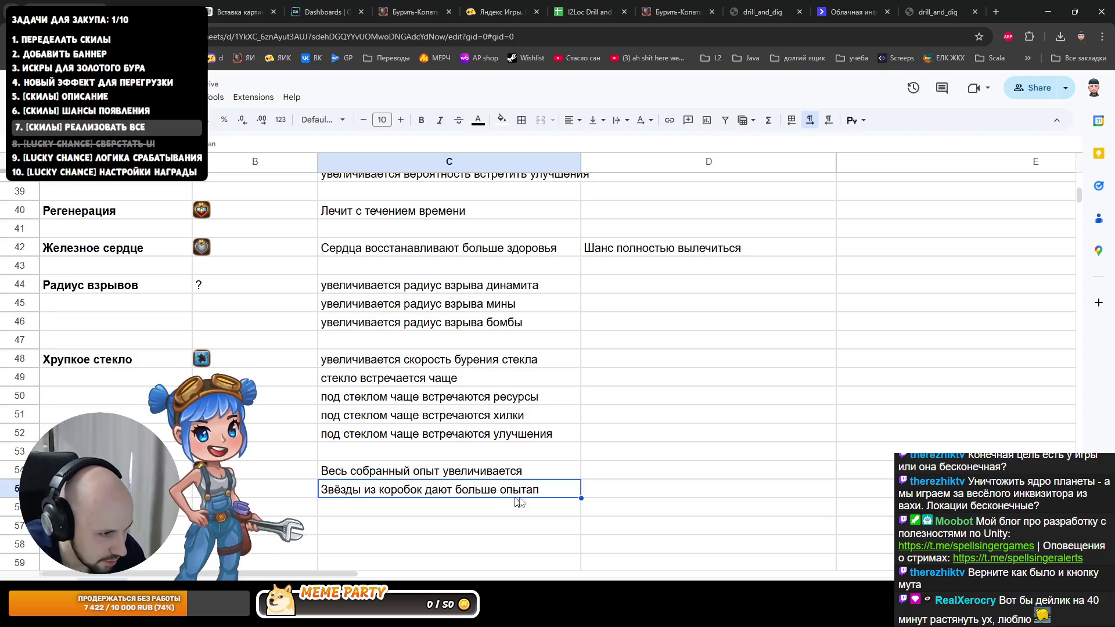
key("Return")
key("BackSpace")
key("Return")
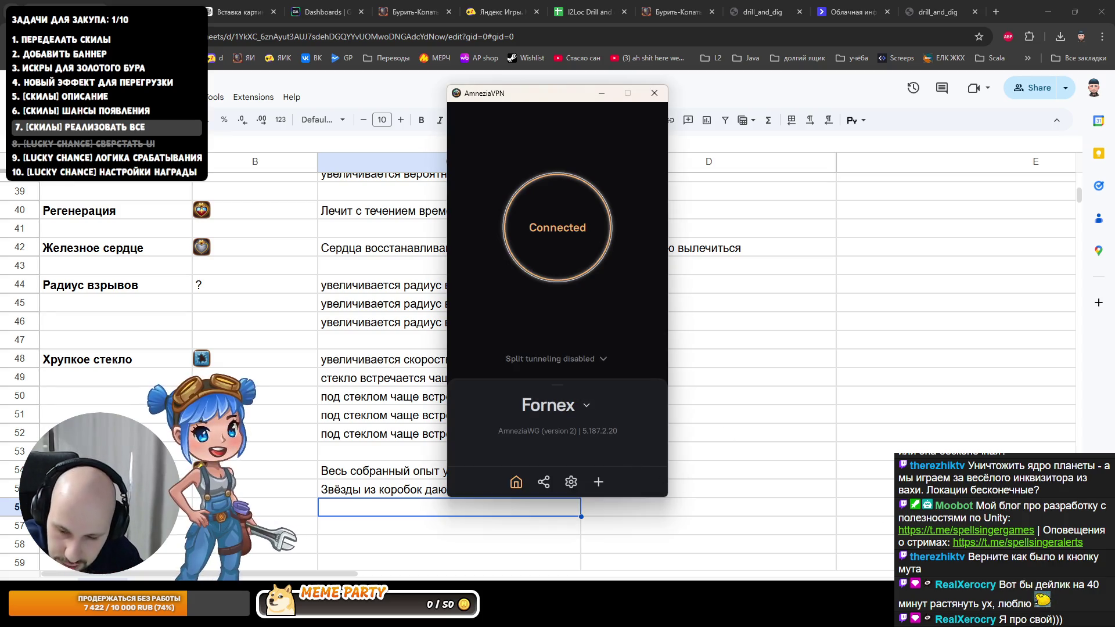
left_click(574, 355)
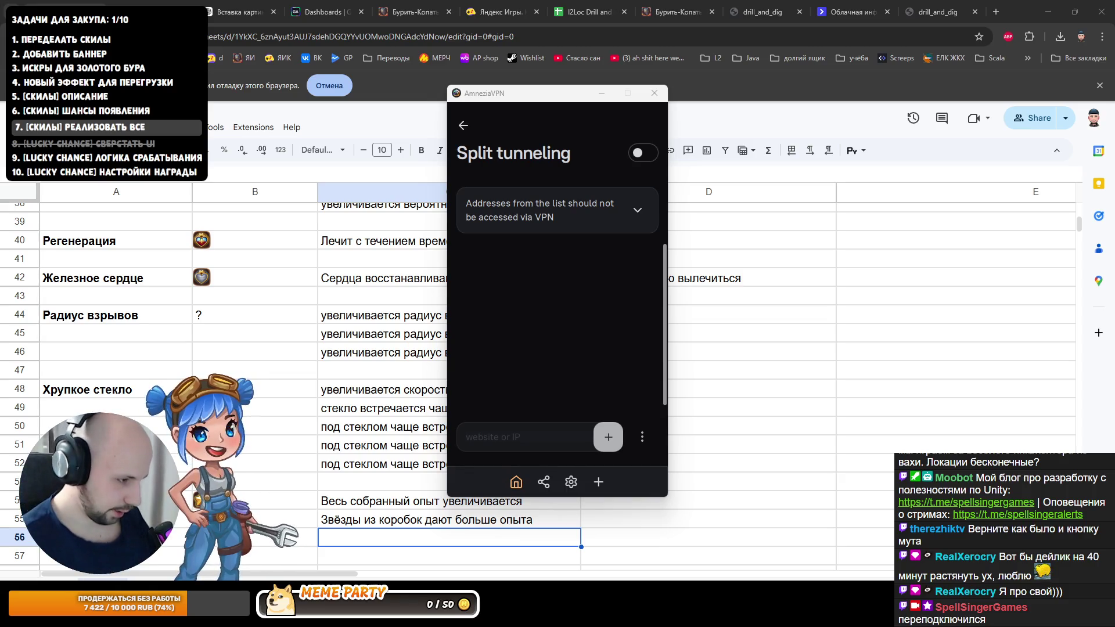
left_click(339, 536)
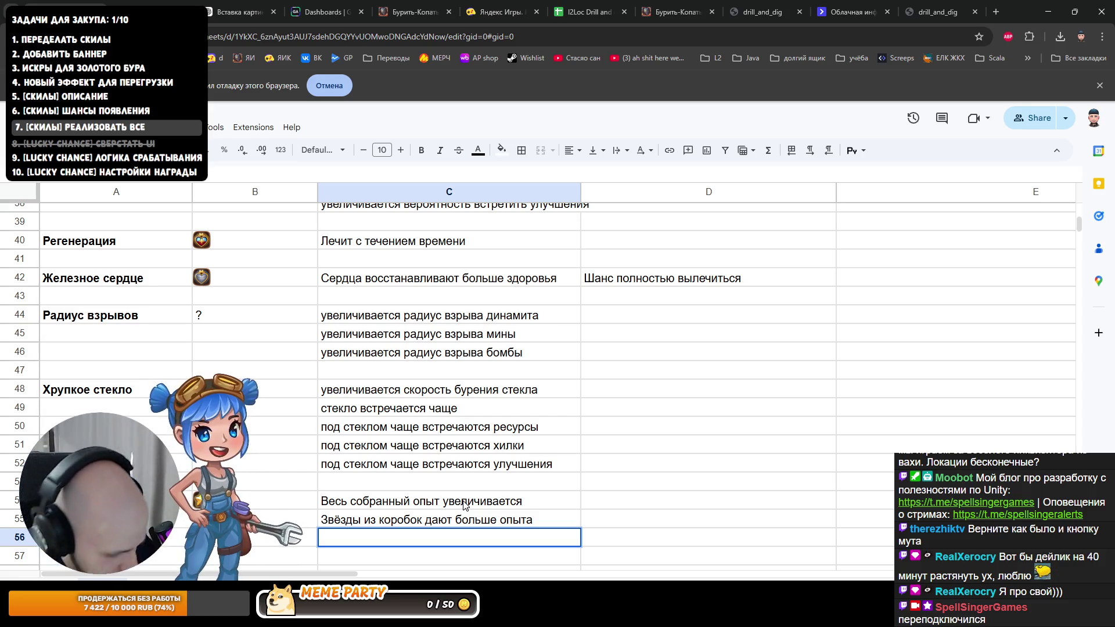
type("Собр")
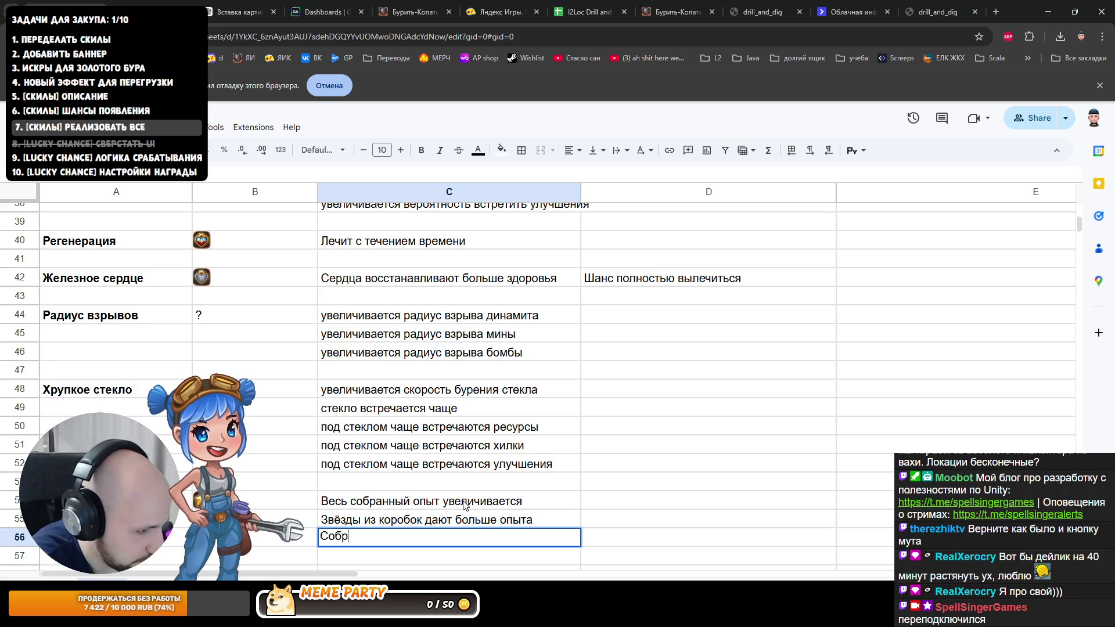
type("анные ресурсы да")
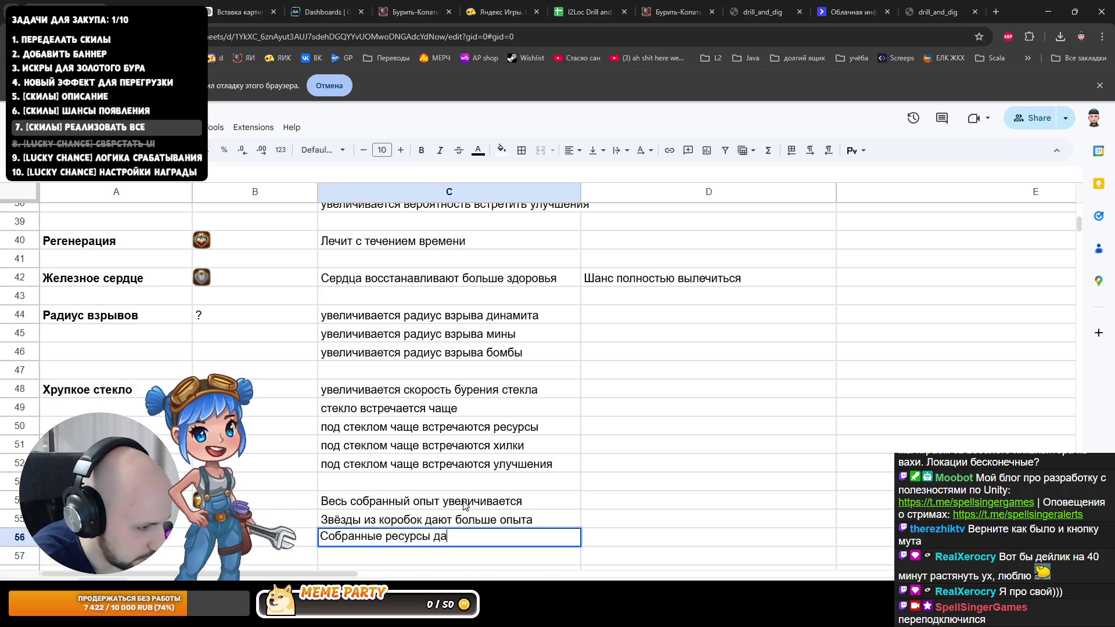
type("ют больше опыта")
Step: Enter «Собранные ресурсы дают больше опыта» in C56 and «Сломанные блоки дают больше опыта» in C57
key("Return")
type("Сломанные блоки дают")
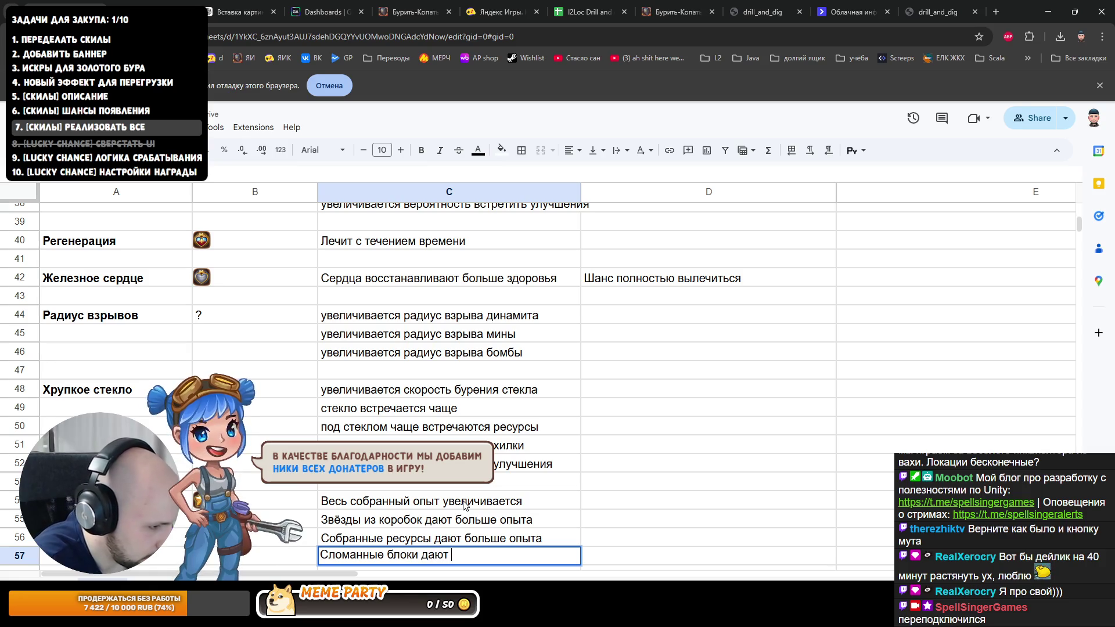
type("ыта")
key("Return")
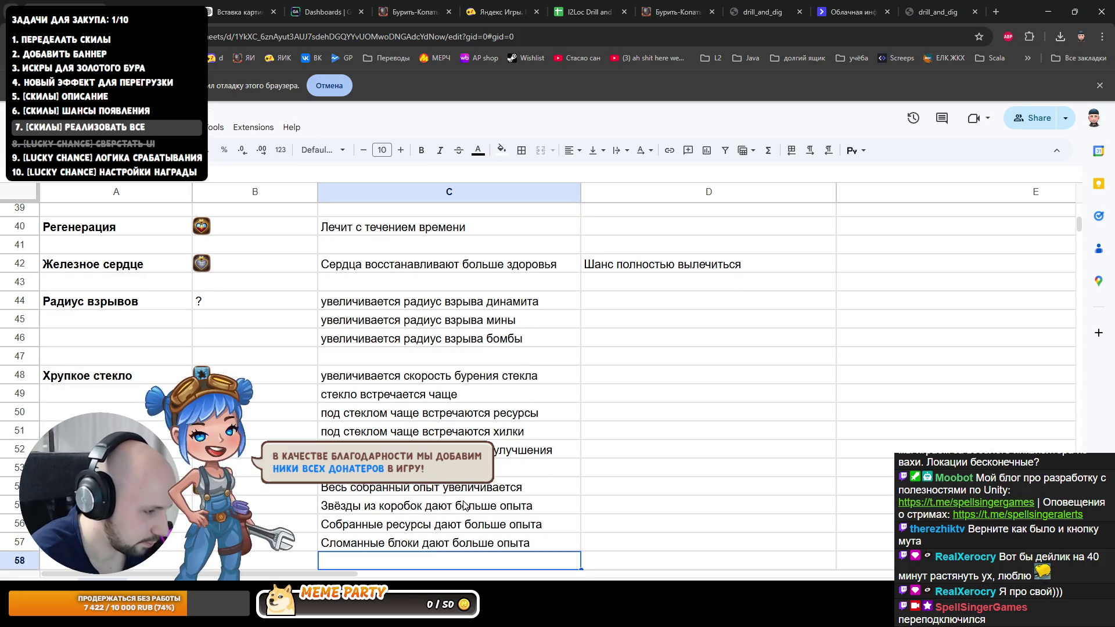
key("Up")
key("Up")
key("Right")
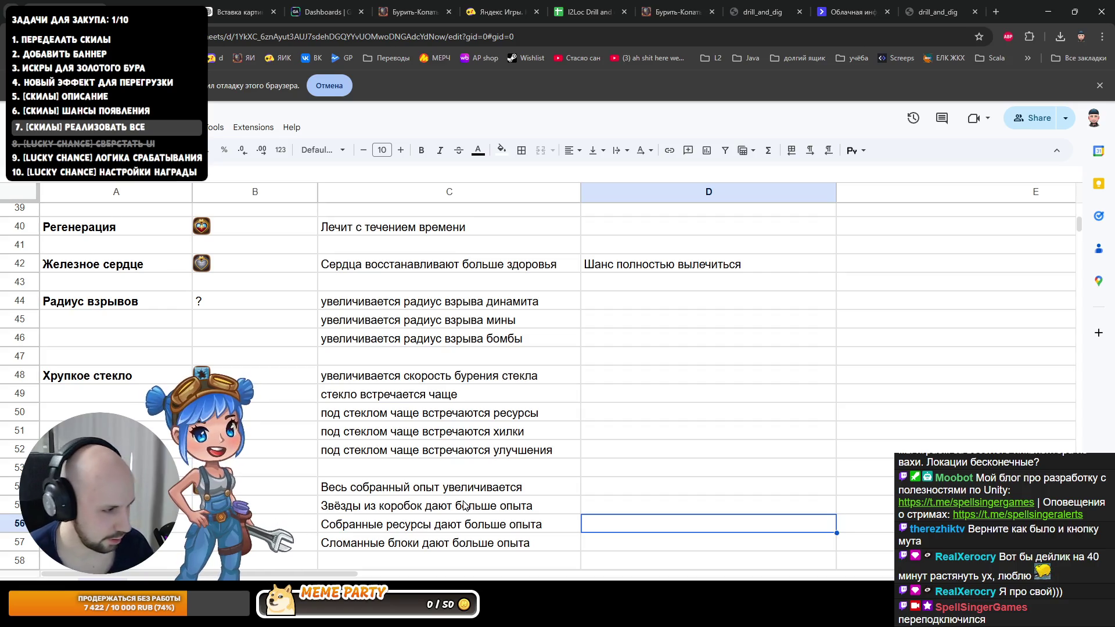
scroll(448, 482, "down", 1)
scroll(449, 475, "up", 1)
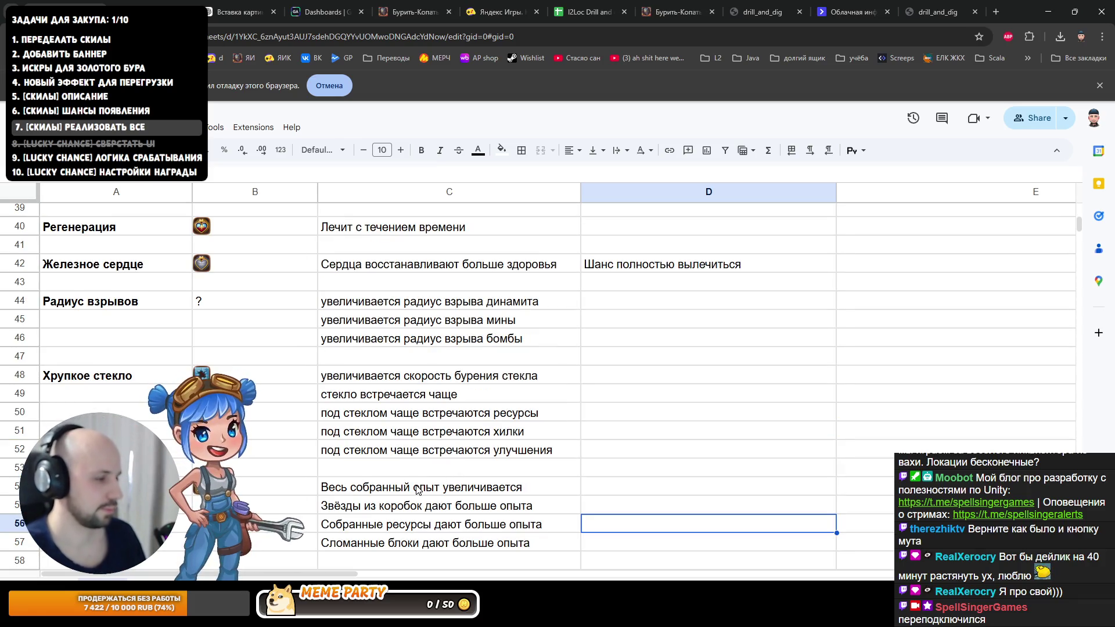
scroll(436, 475, "down", 1)
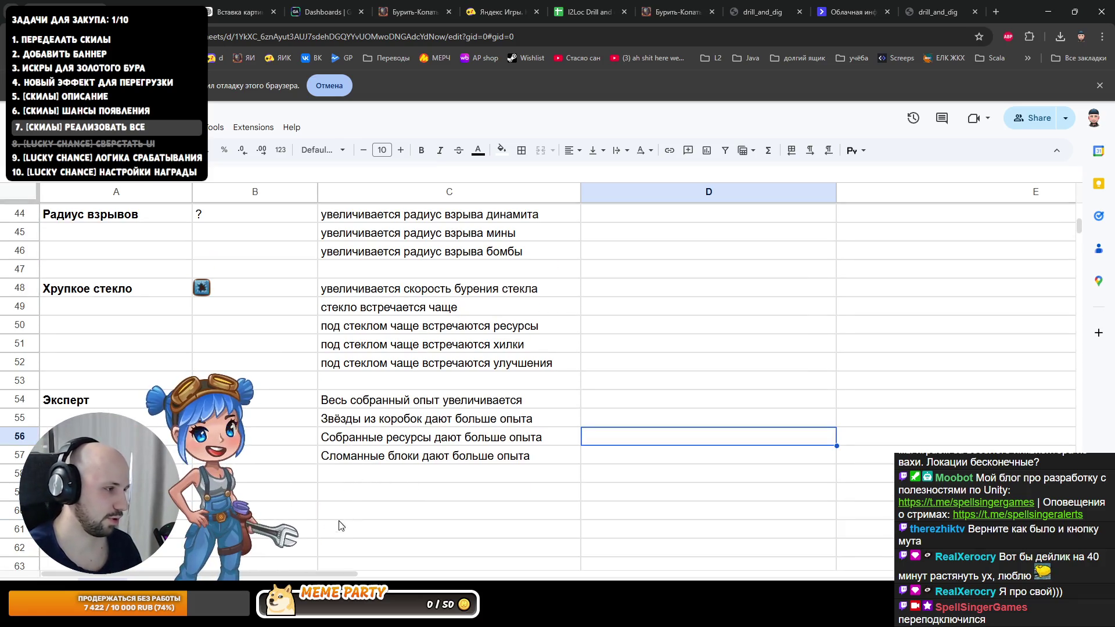
Step: Delete the used level_up_skill_icon_11.png in the icon folder and pick the skull icon file
key("super+e")
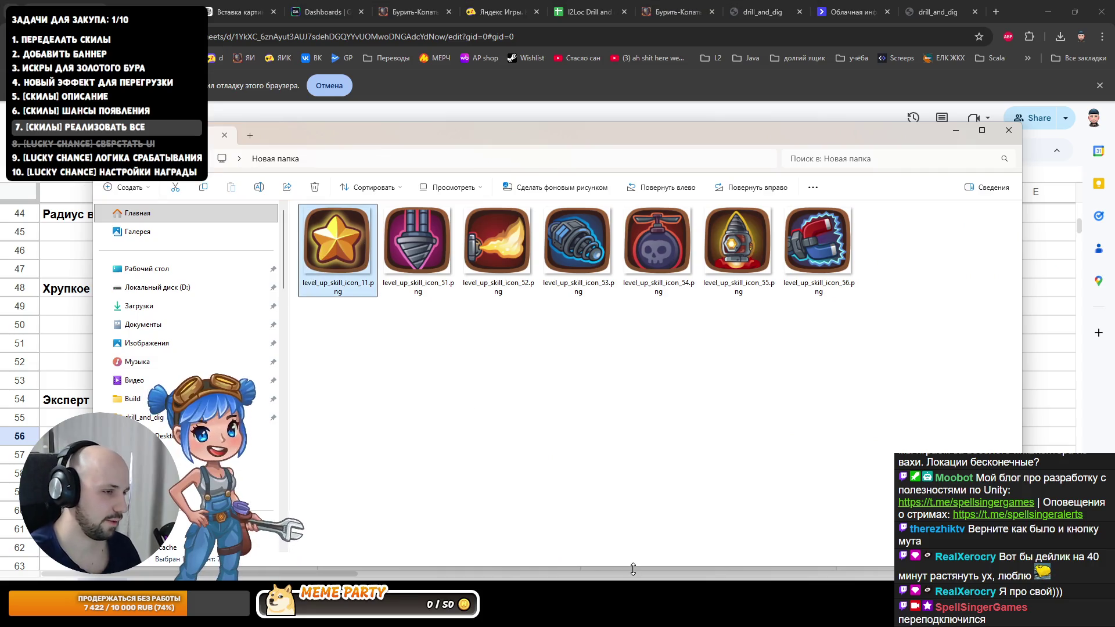
key("Delete")
left_click(576, 279)
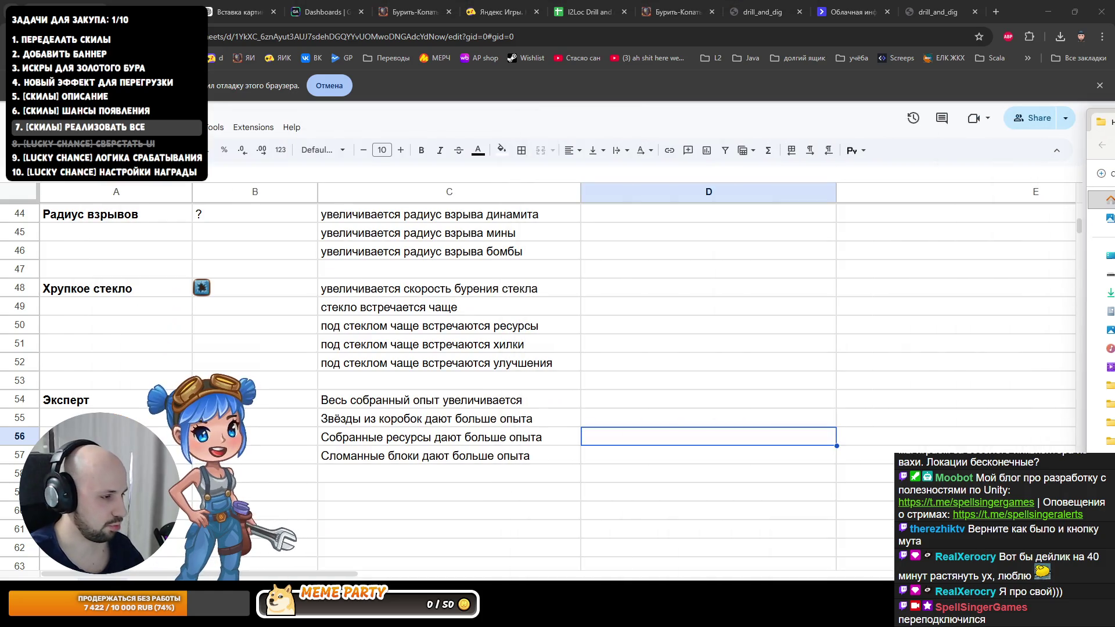
Step: Return to the sheet at B59 and bring up the Insert menu for an image
left_click(179, 490)
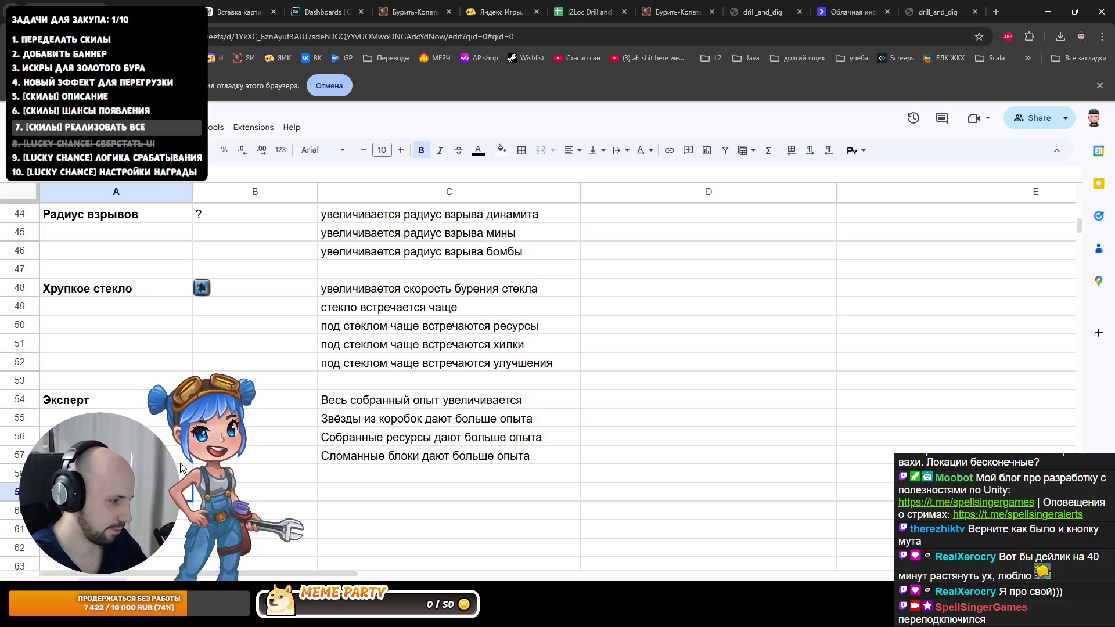
key("Right")
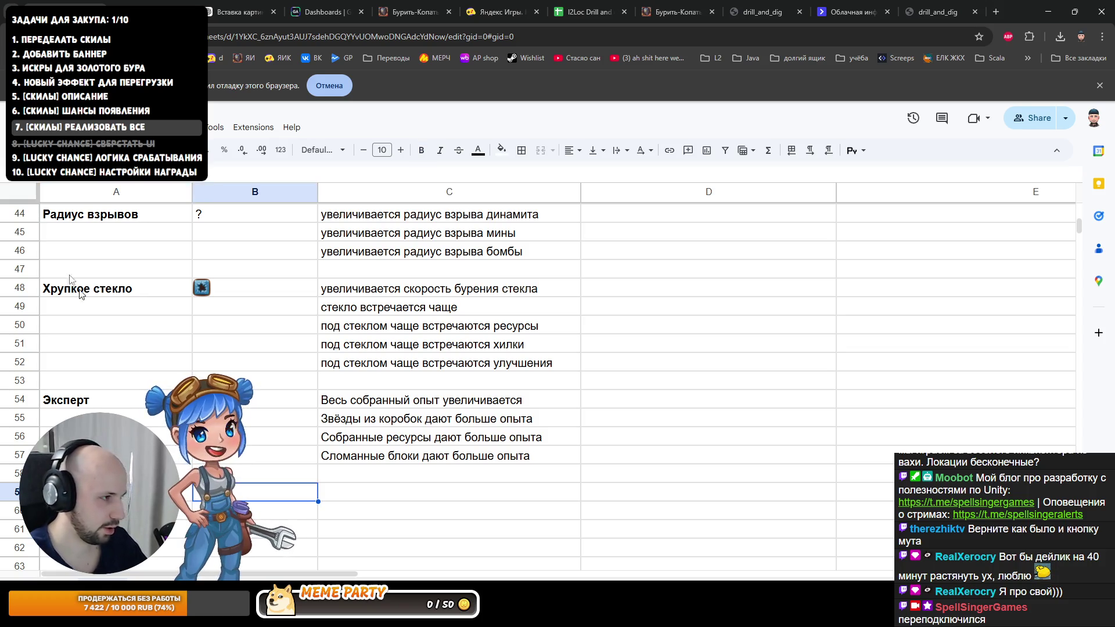
left_click(26, 127)
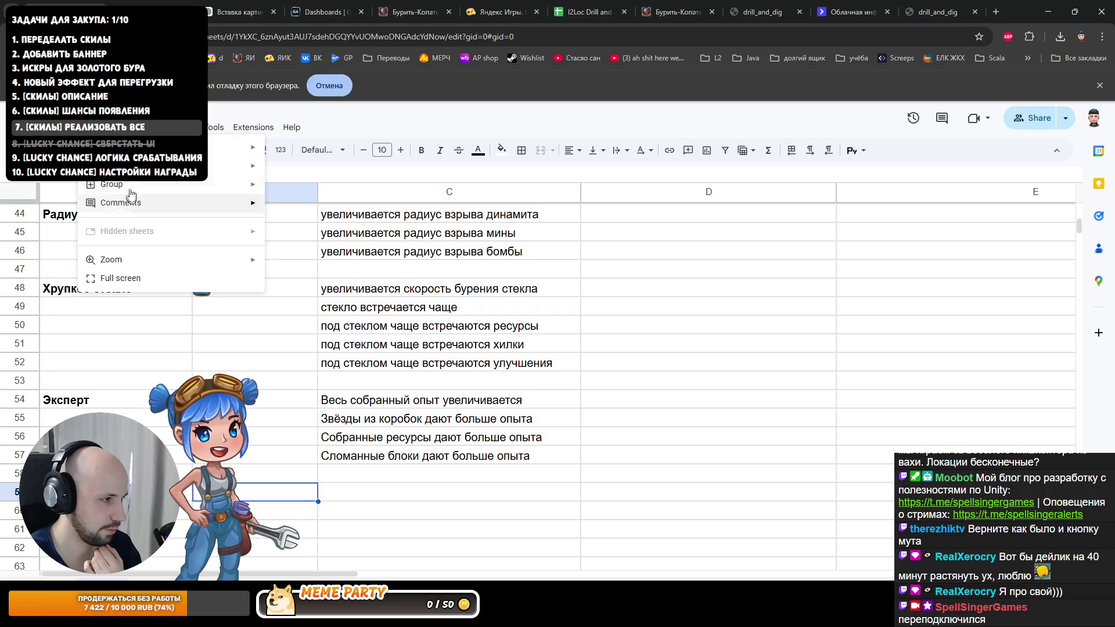
mouse_move(140, 296)
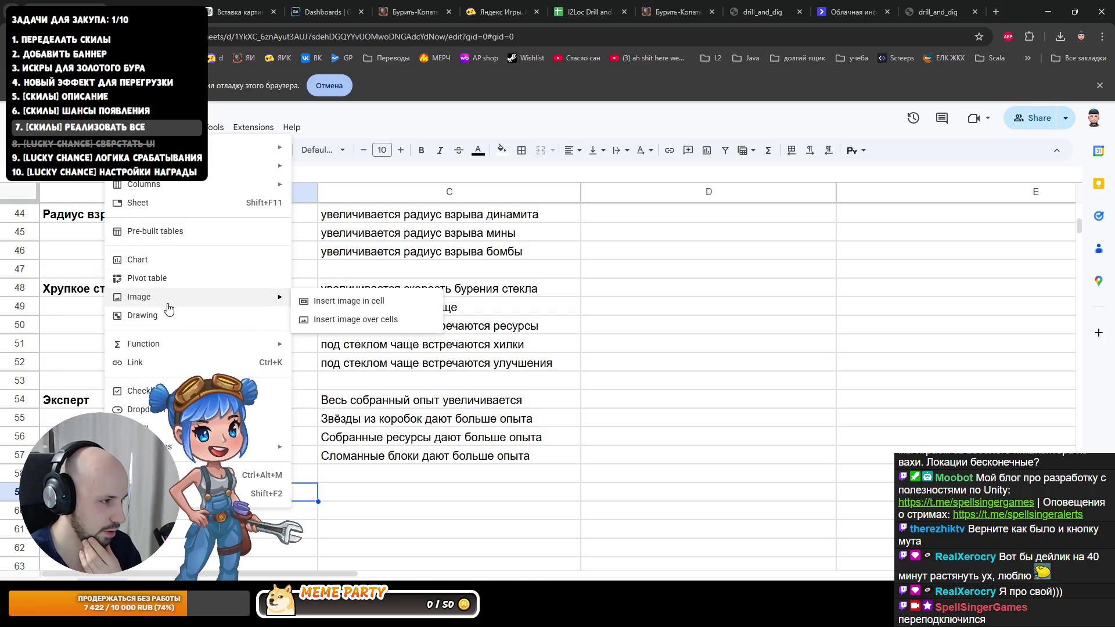
Step: Upload the skull icon PNG as an in-cell image in B59, select C59, then switch to the analytics dashboard
left_click(349, 300)
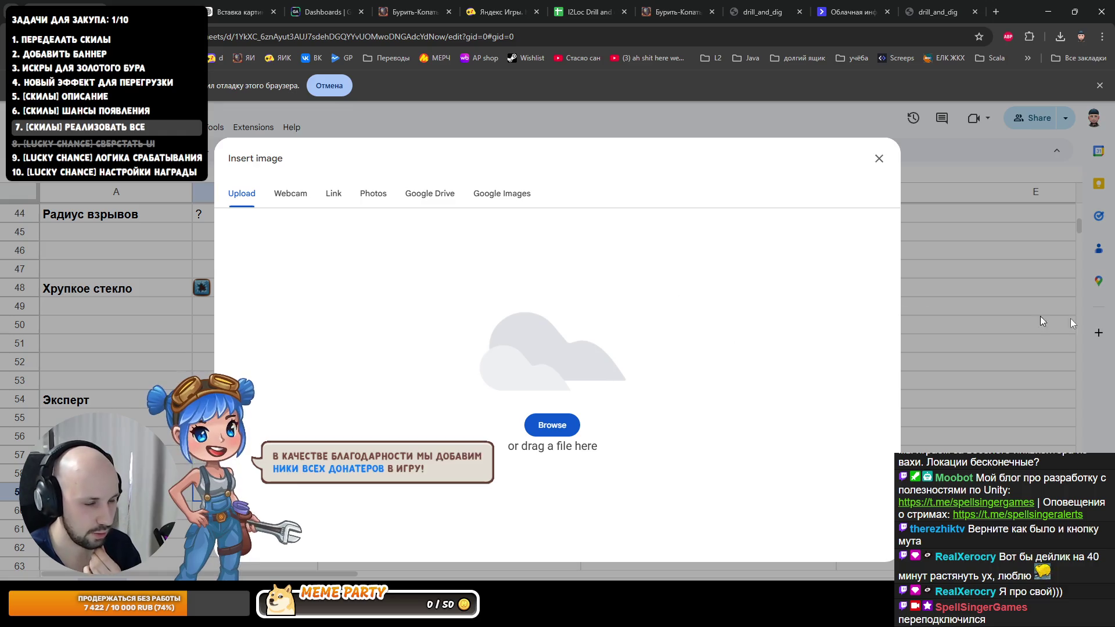
left_click_drag(1114, 316, 637, 315)
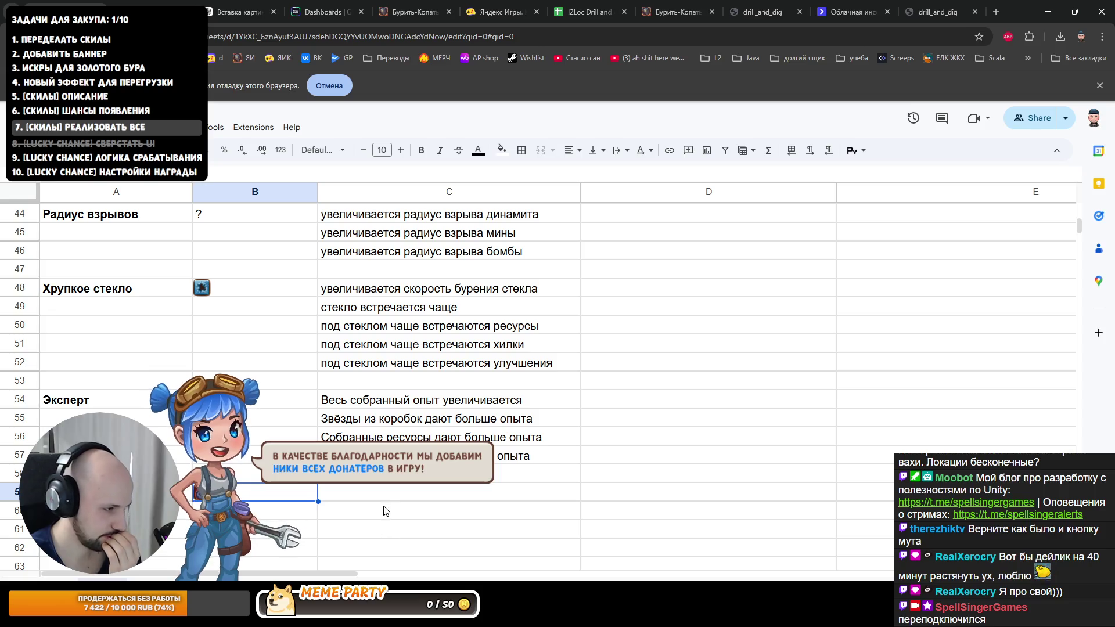
left_click(390, 502)
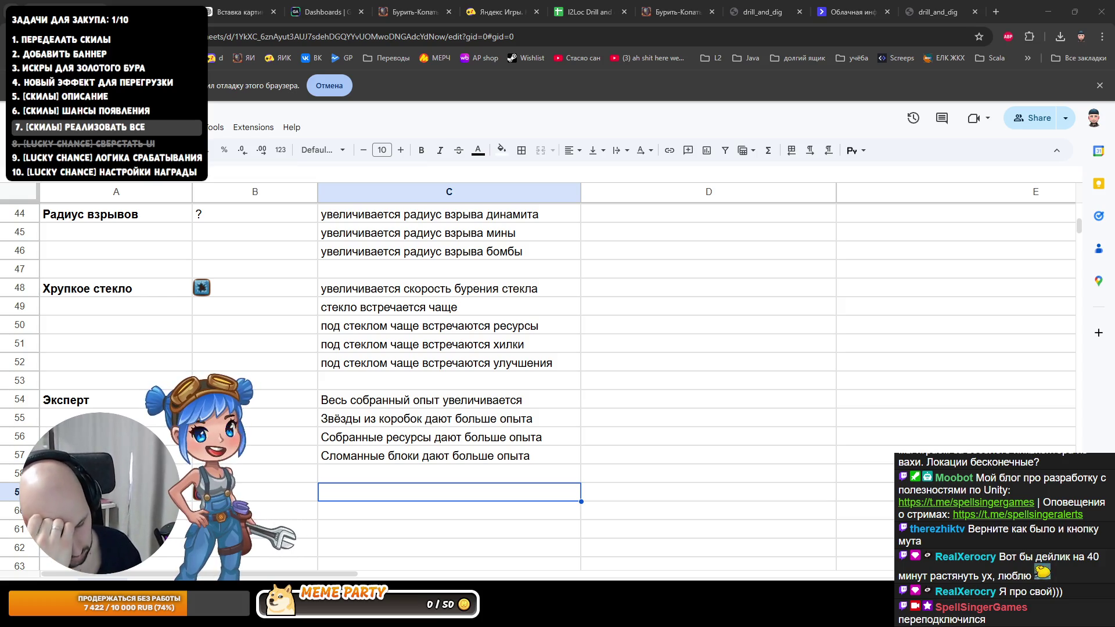
left_click(326, 11)
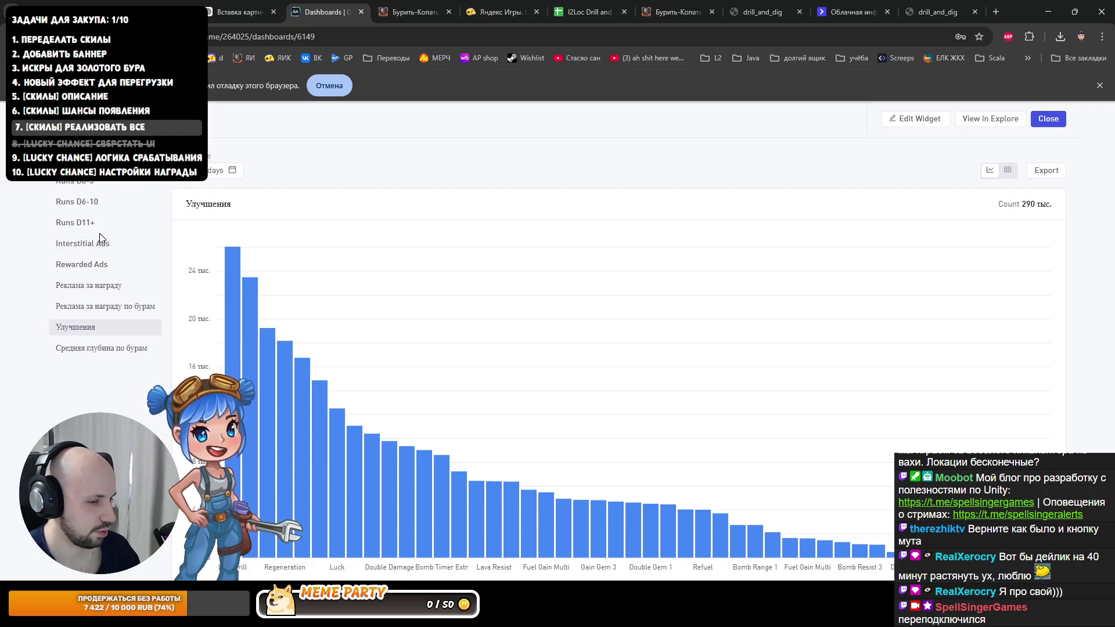
mouse_move(580, 523)
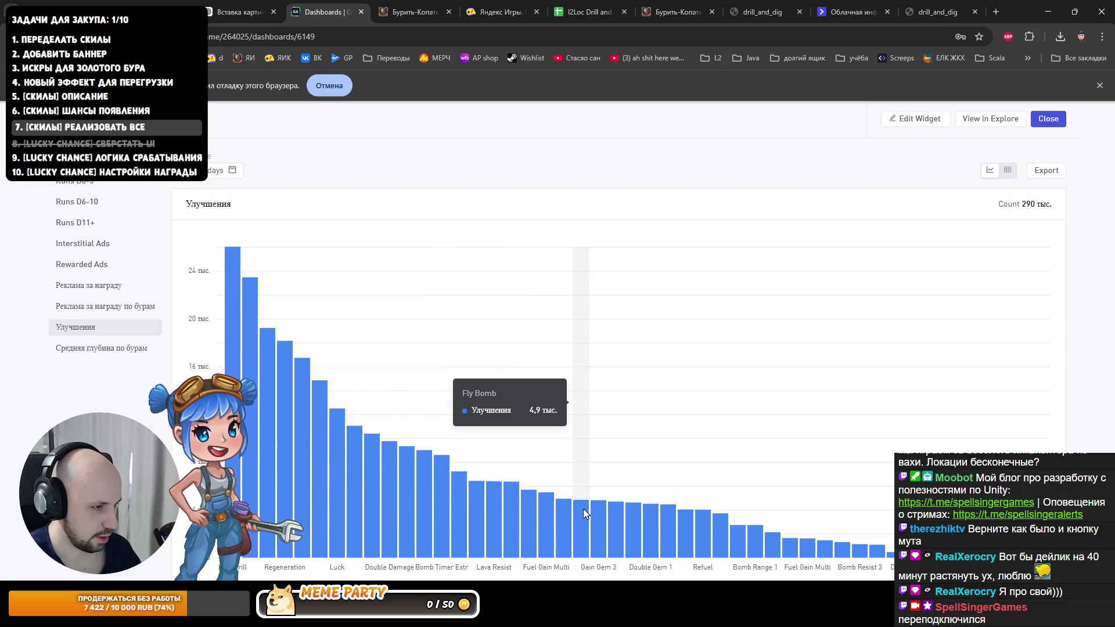
Step: Show the date-range choices for the Улучшения upgrade-picks chart
left_click(231, 170)
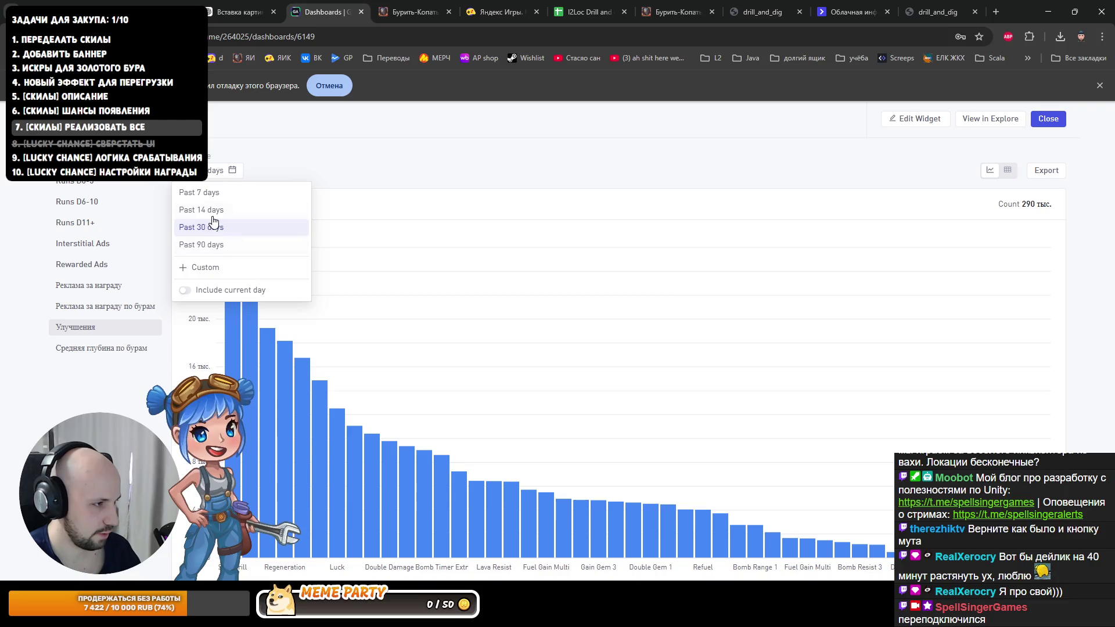
Step: Limit the Улучшения chart to the past 14 days
left_click(209, 244)
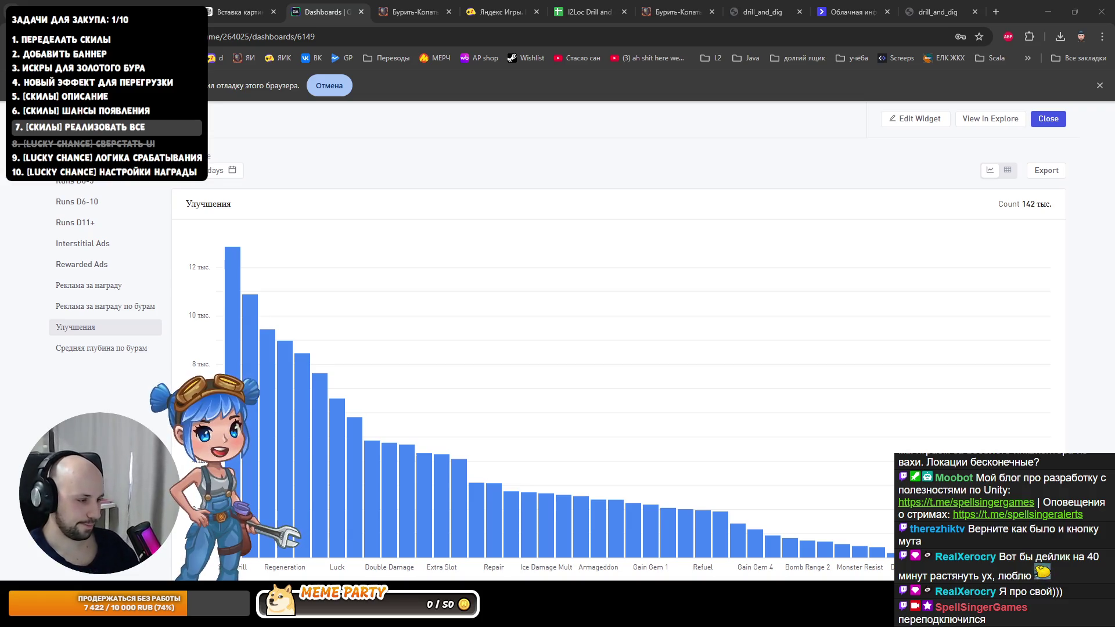
Step: Enter кулдаун in C59, радиус взрыва in C60 and «не активирует другие бомбы» in D59
key("ctrl+Tab")
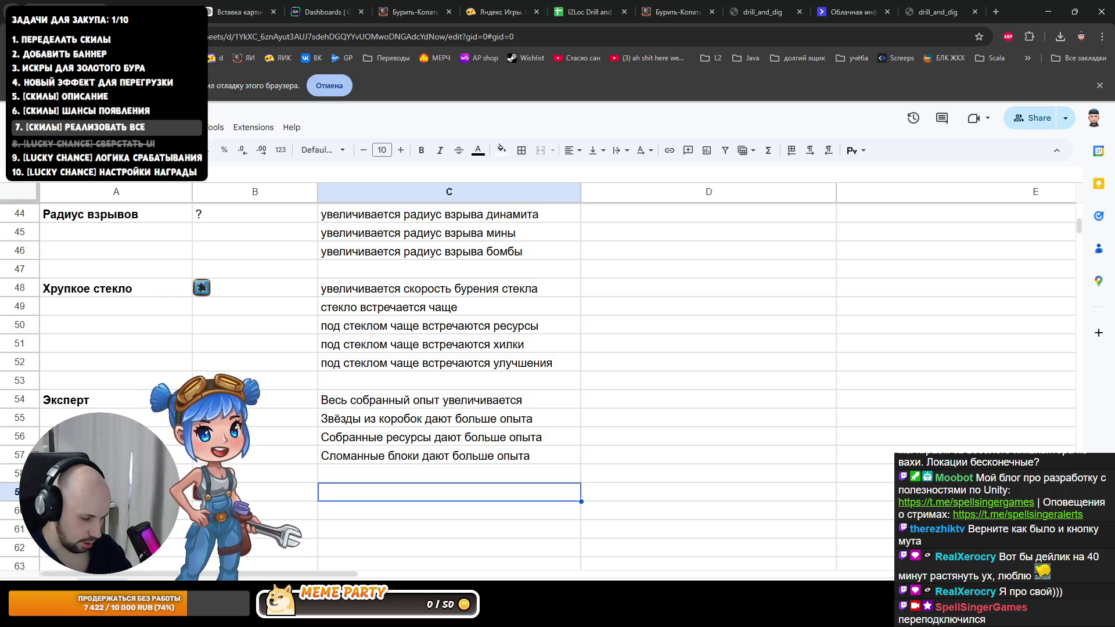
type("кулдаун")
key("Return")
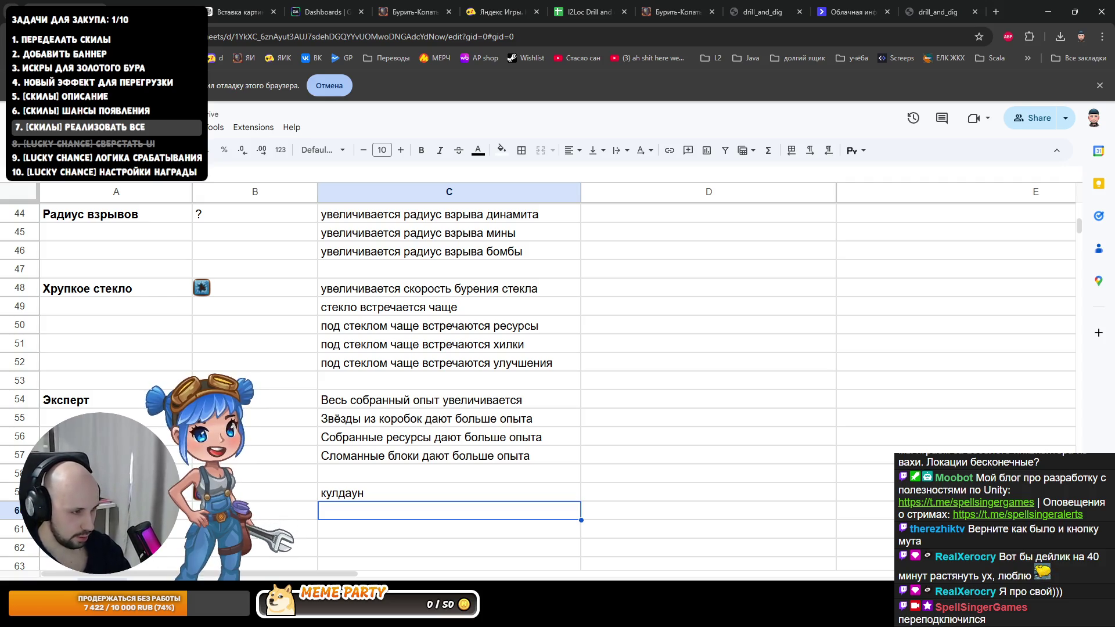
scroll(435, 318, "up", 10)
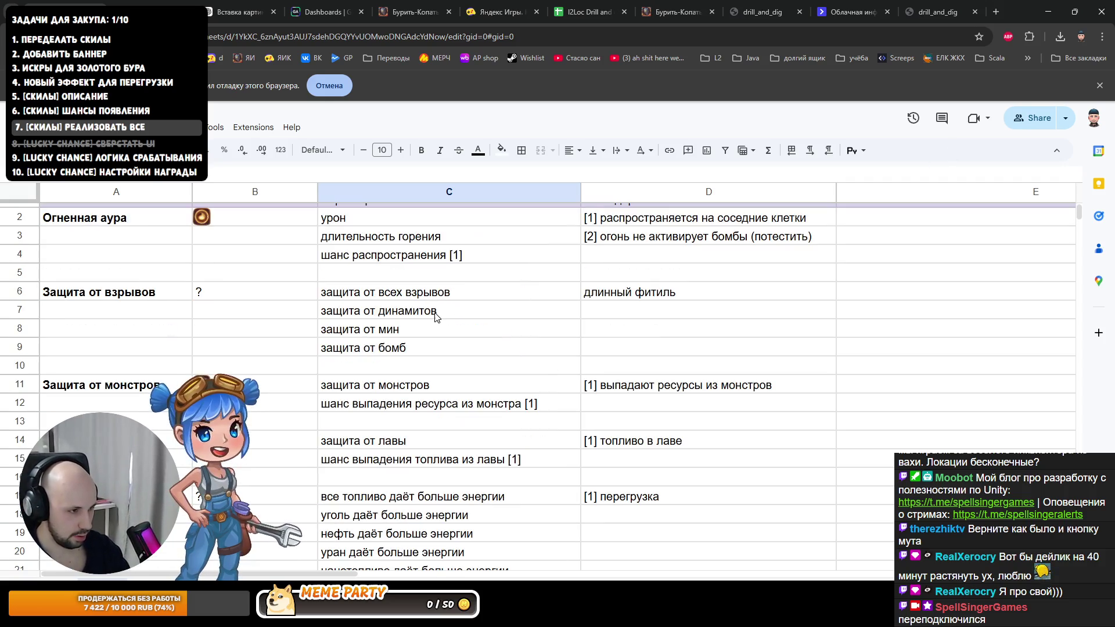
scroll(435, 318, "down", 5)
scroll(458, 340, "down", 3)
scroll(464, 348, "down", 2)
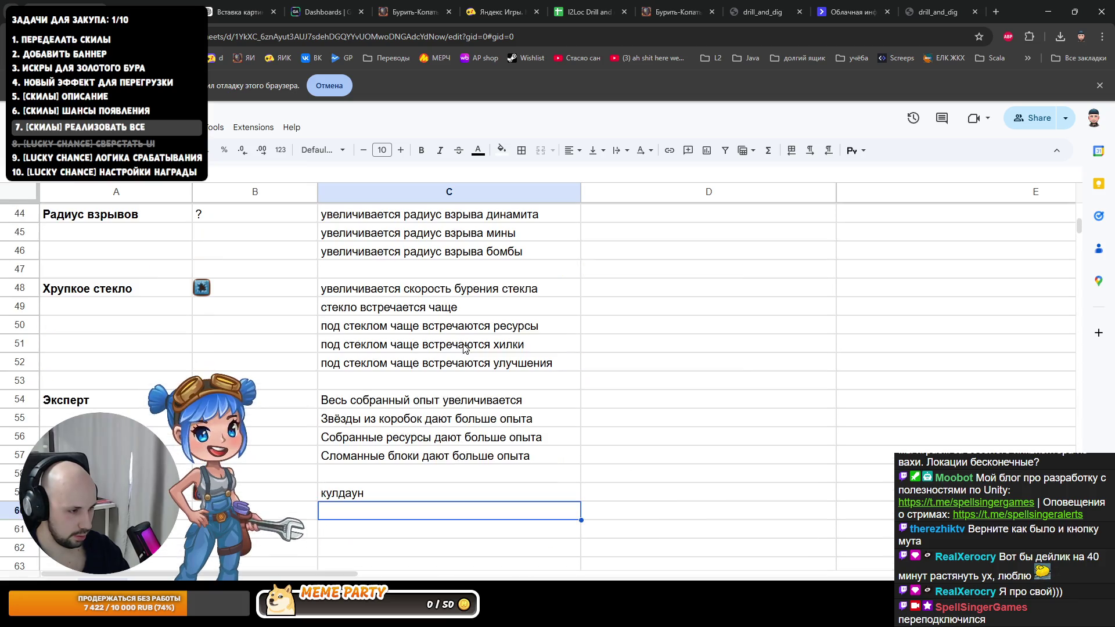
type("радиус взрыва")
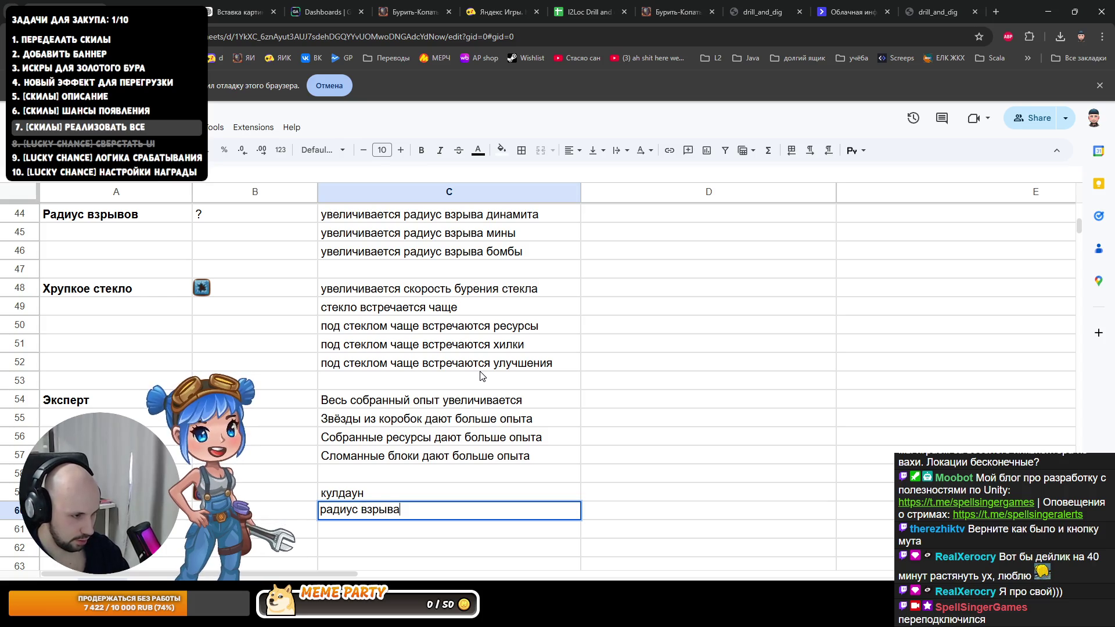
key("Return")
key("Right")
key("Up")
key("Up")
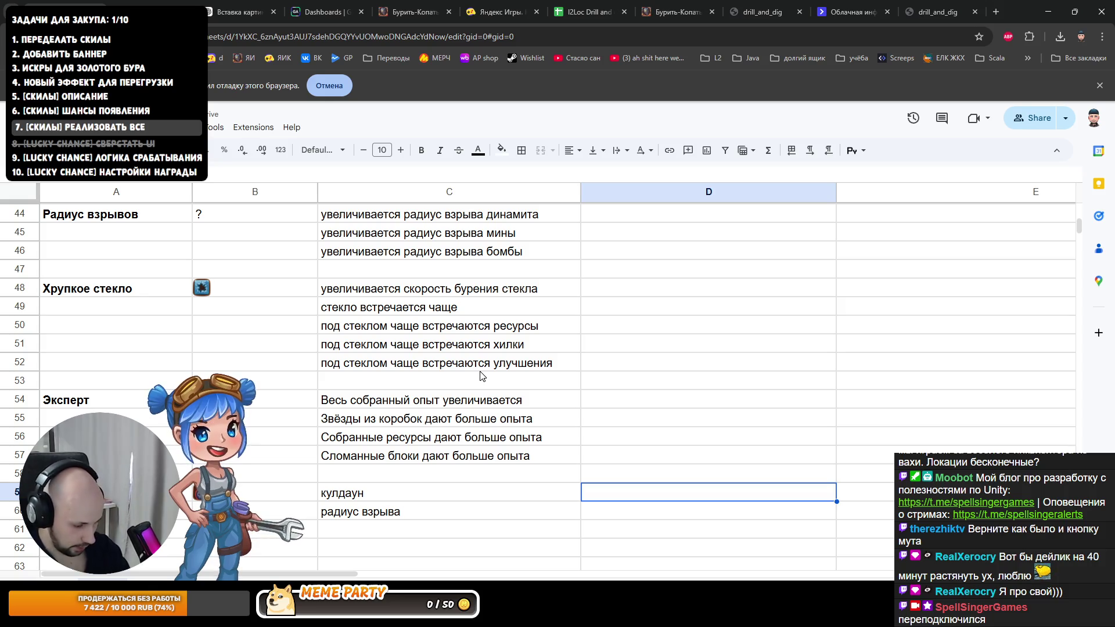
type("не активирует другие бомбы")
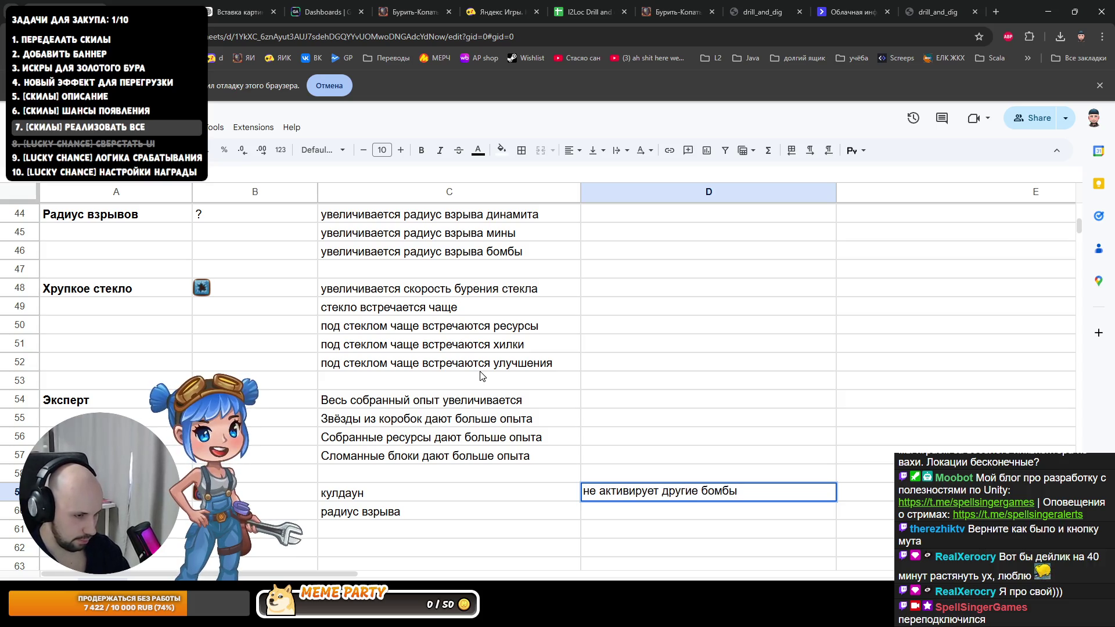
key("Return")
key("Up")
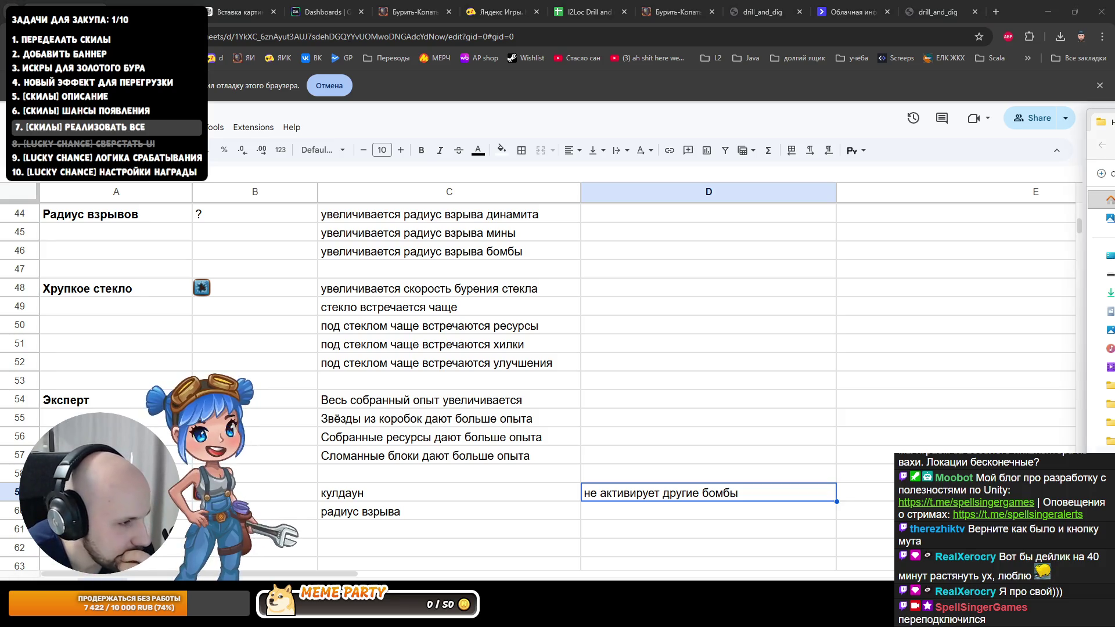
Step: Delete level_up_skill_icon_54.png and level_up_skill_icon_56.png from the icon folder and return to the sheet
left_click_drag(1106, 117, 563, 118)
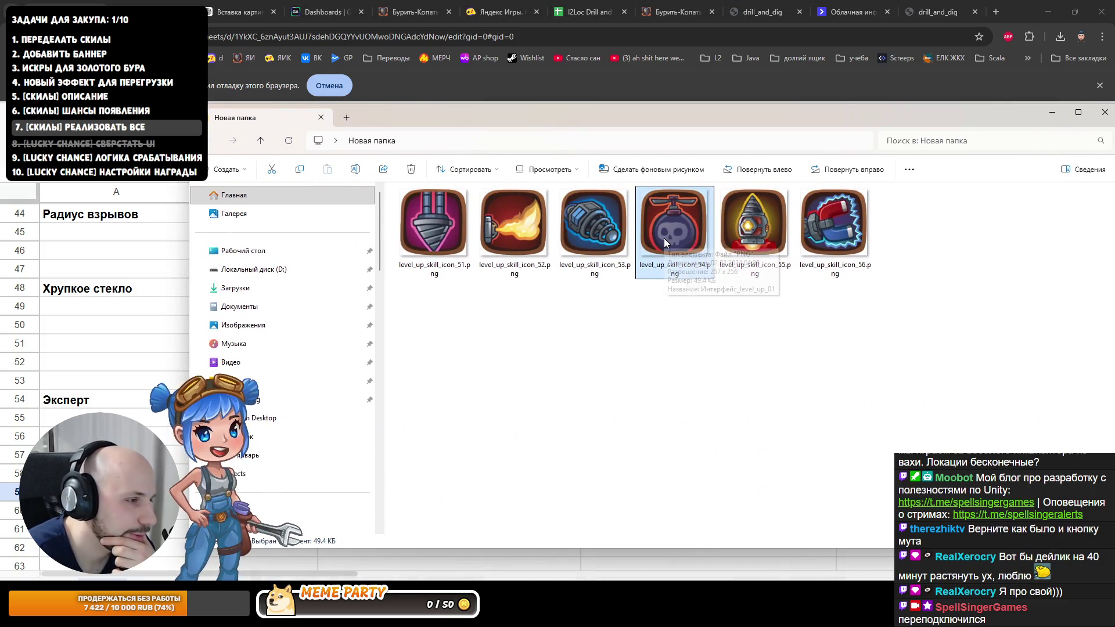
key("Delete")
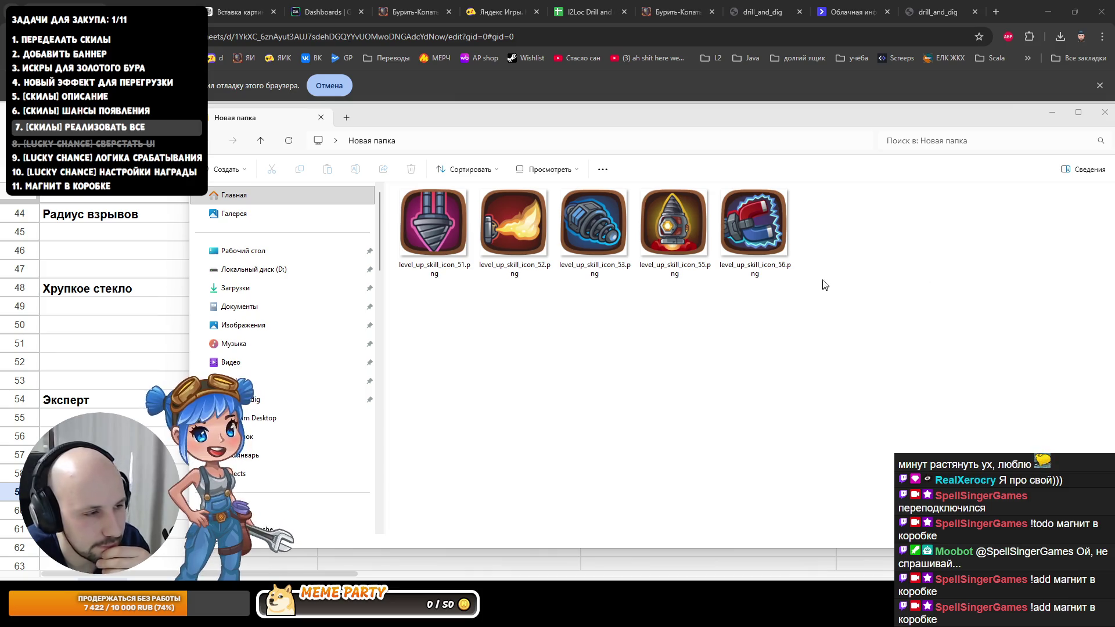
left_click(752, 238)
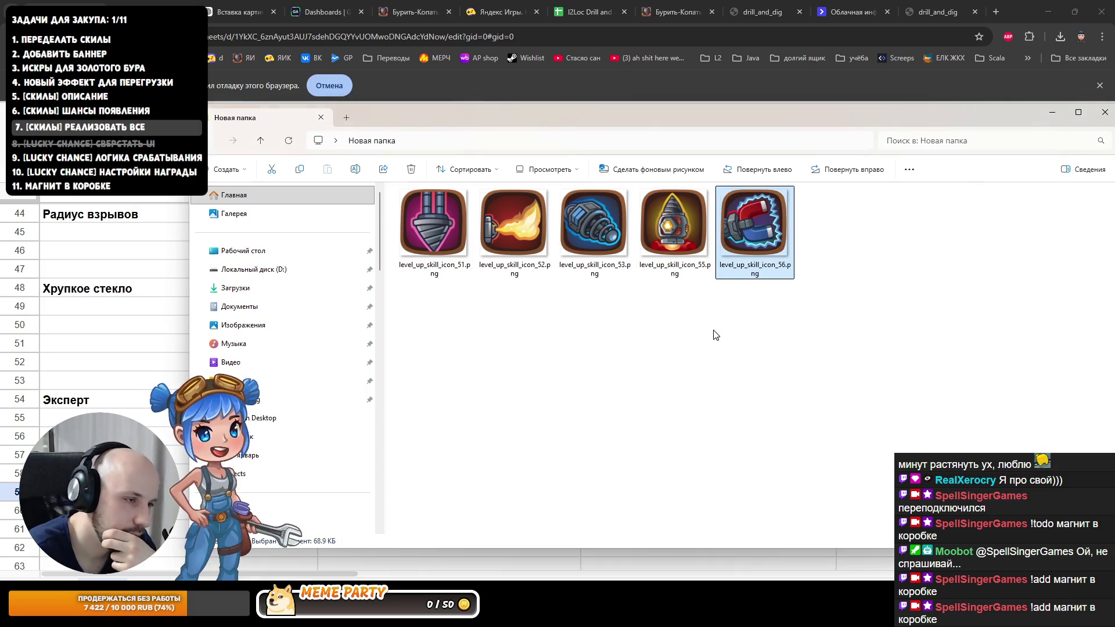
key("Delete")
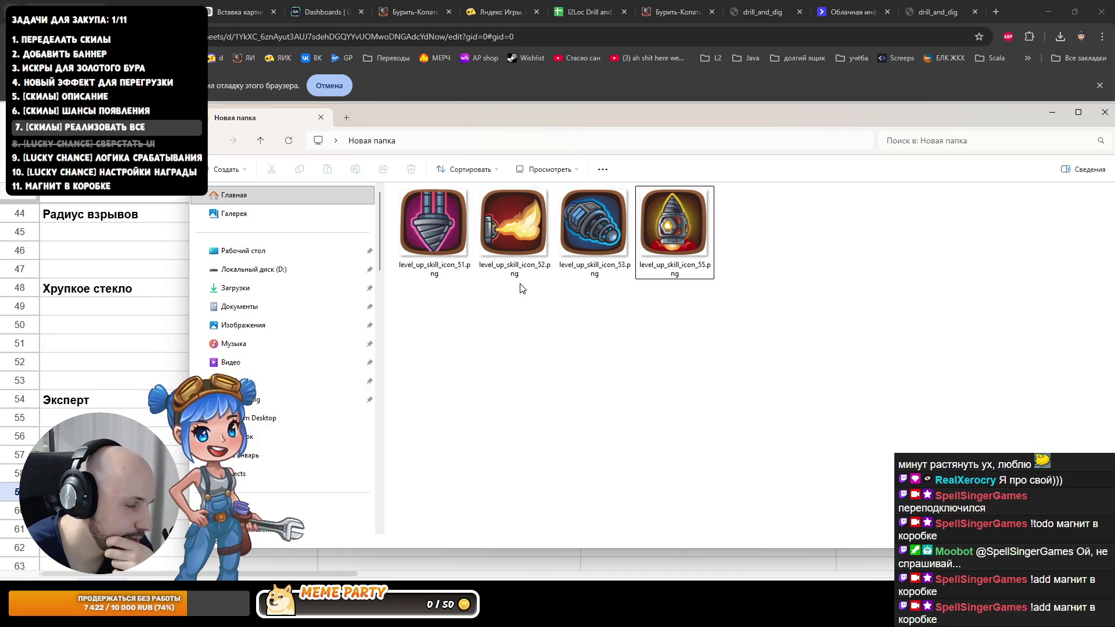
left_click(128, 306)
scroll(140, 309, "up", 6)
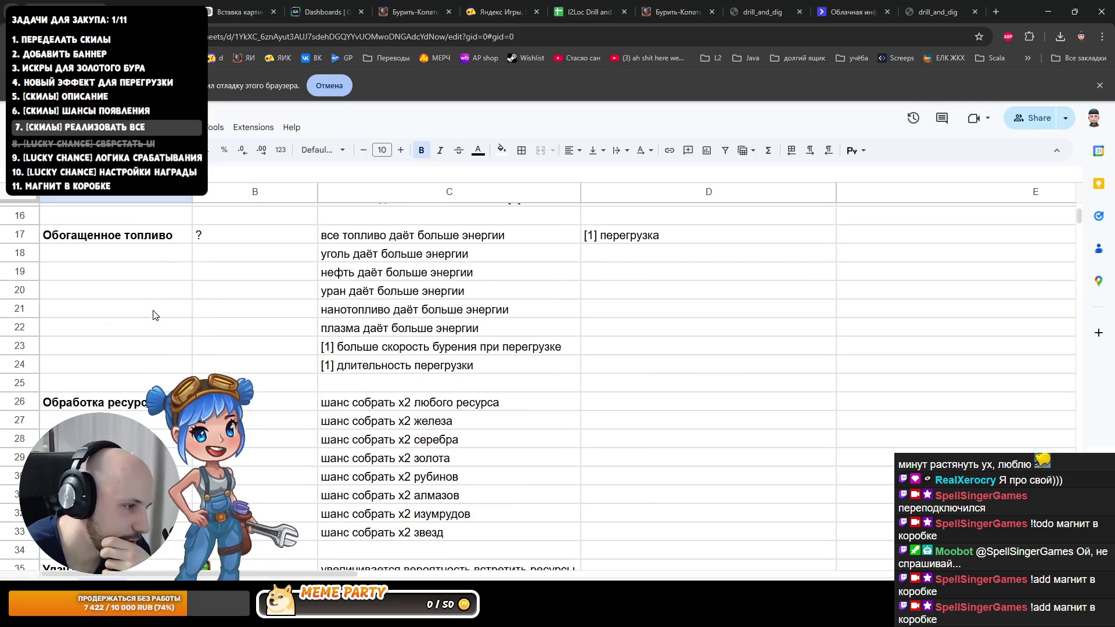
scroll(148, 312, "up", 3)
scroll(154, 314, "down", 2)
scroll(154, 314, "down", 5)
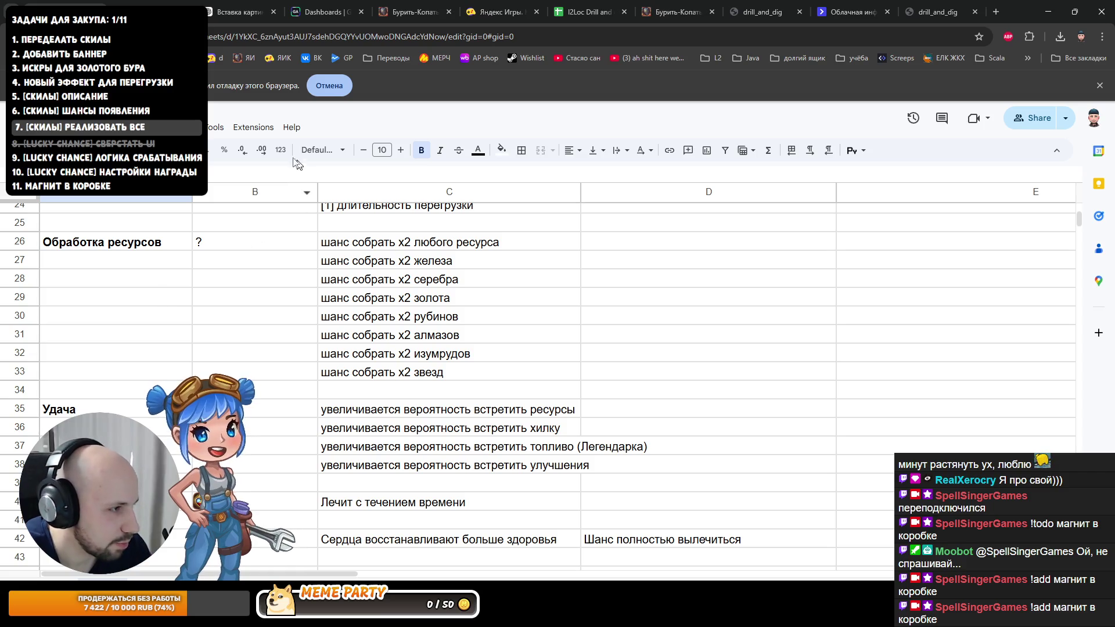
Step: Zoom the sheet out and check skill names from Огненная аура to Обогащенное топливо
left_click(188, 150)
left_click(166, 229)
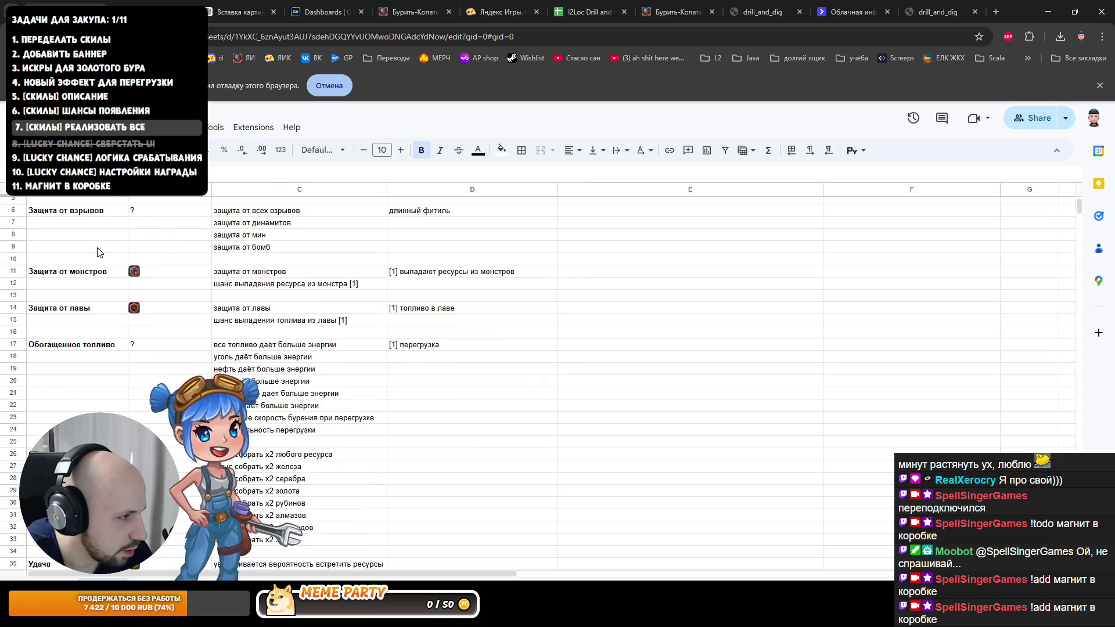
left_click(74, 219)
left_click(71, 262)
left_click(59, 323)
left_click(60, 359)
scroll(59, 357, "down", 2)
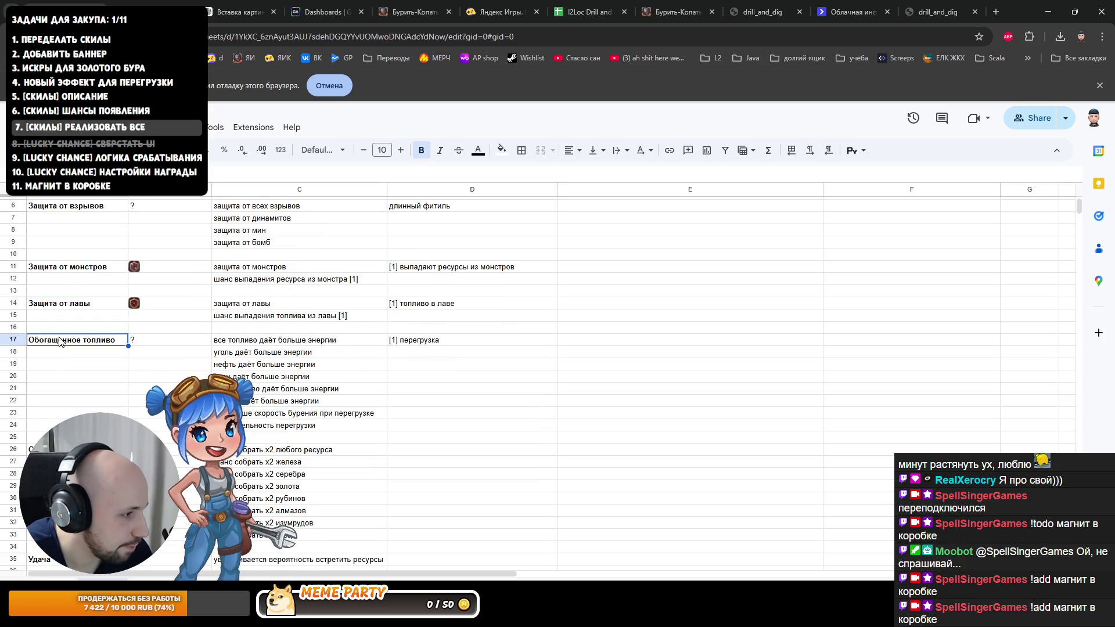
scroll(60, 343, "down", 2)
Step: Check the remaining skill names from Обработка ресурсов through Эксперт down to row 59
left_click(59, 389)
scroll(60, 389, "down", 2)
left_click(57, 388)
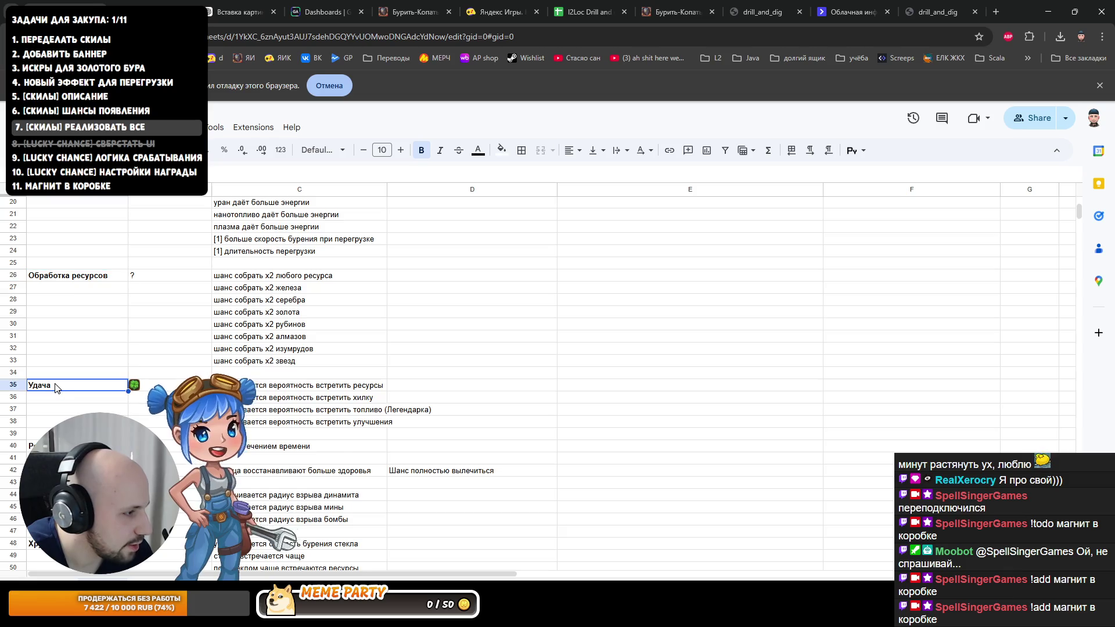
scroll(54, 389, "down", 1)
left_click(55, 389)
left_click(57, 413)
left_click(54, 437)
scroll(55, 436, "down", 3)
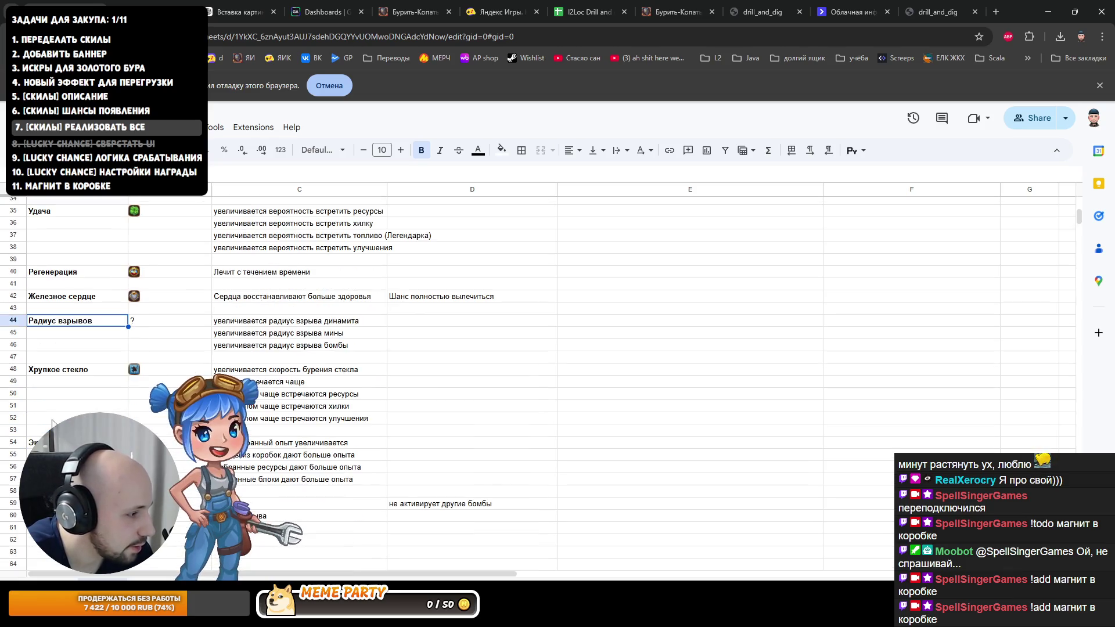
left_click(58, 370)
left_click(52, 443)
left_click(53, 504)
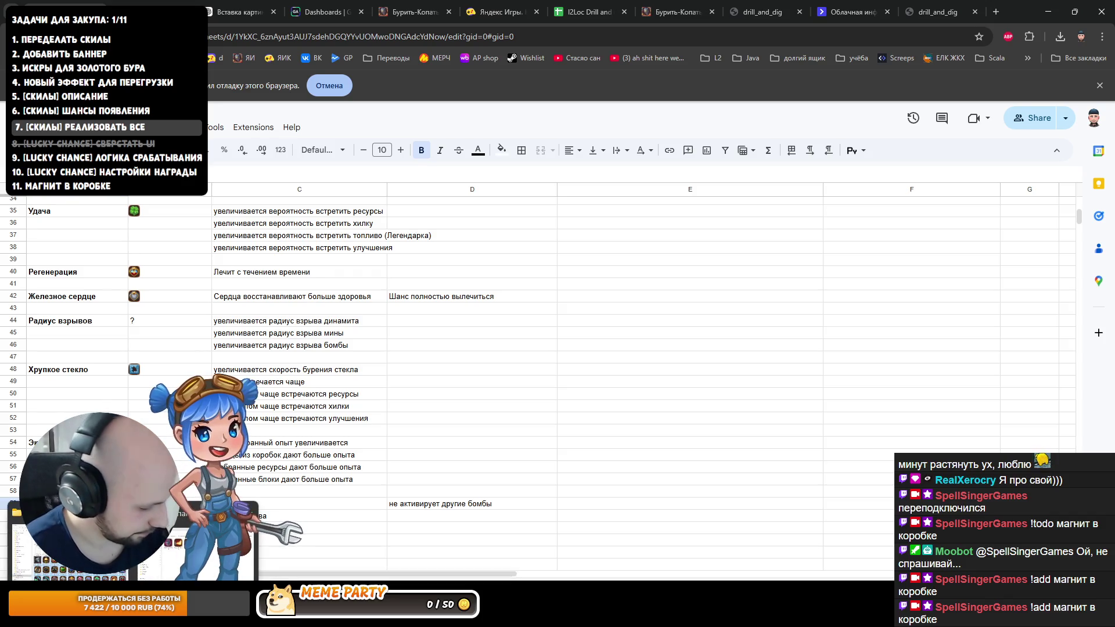
left_click(74, 549)
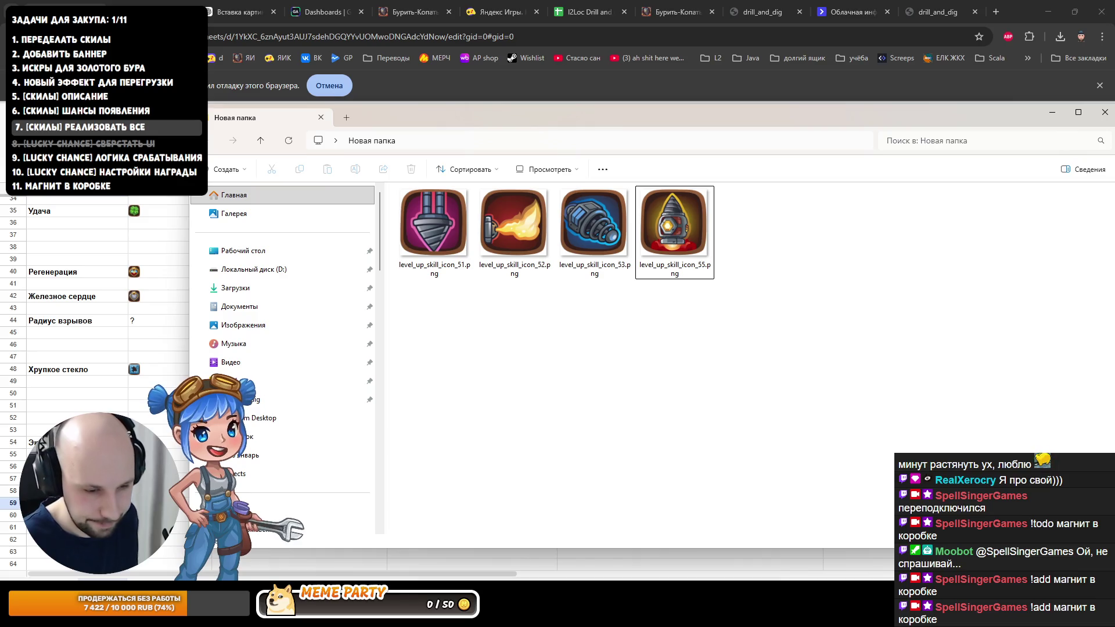
key("alt+Tab")
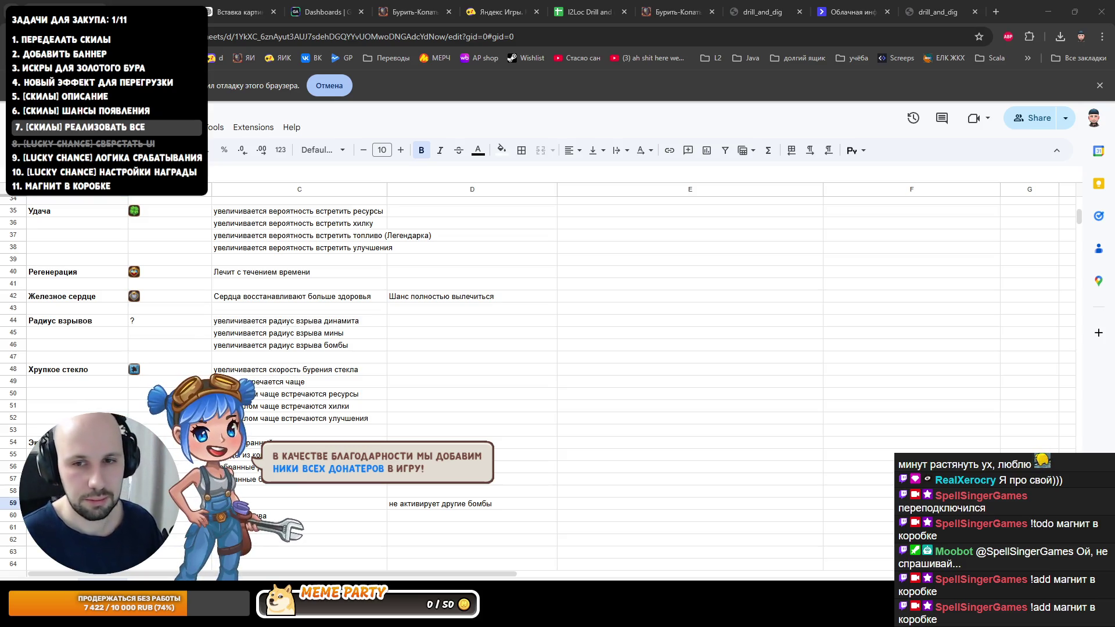
scroll(558, 383, "down", 3)
key("Down")
key("Down")
key("Down")
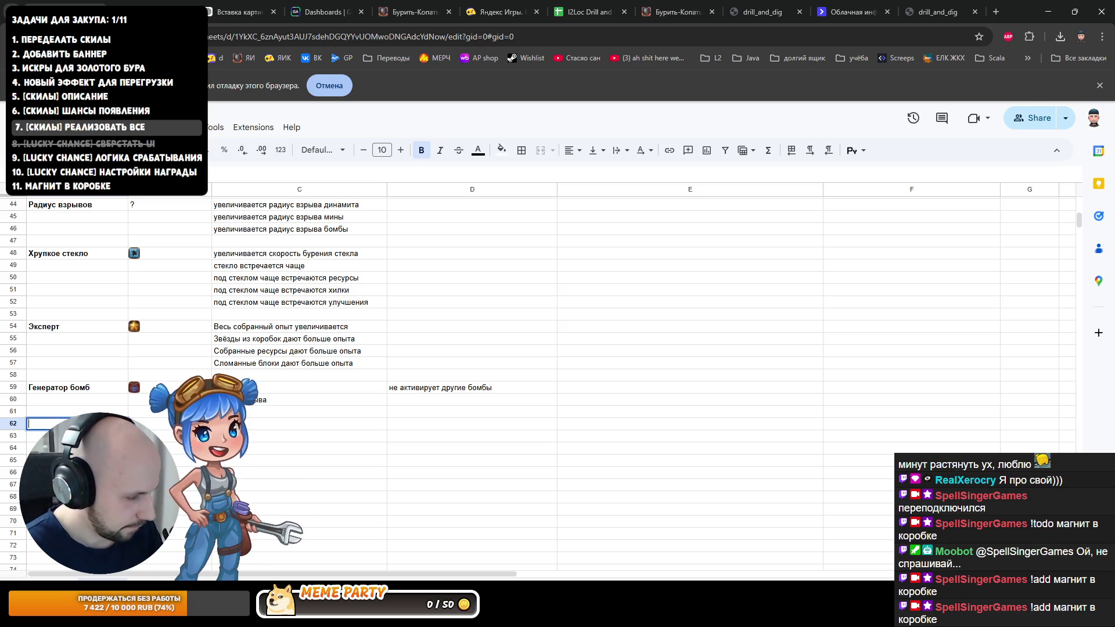
type("R")
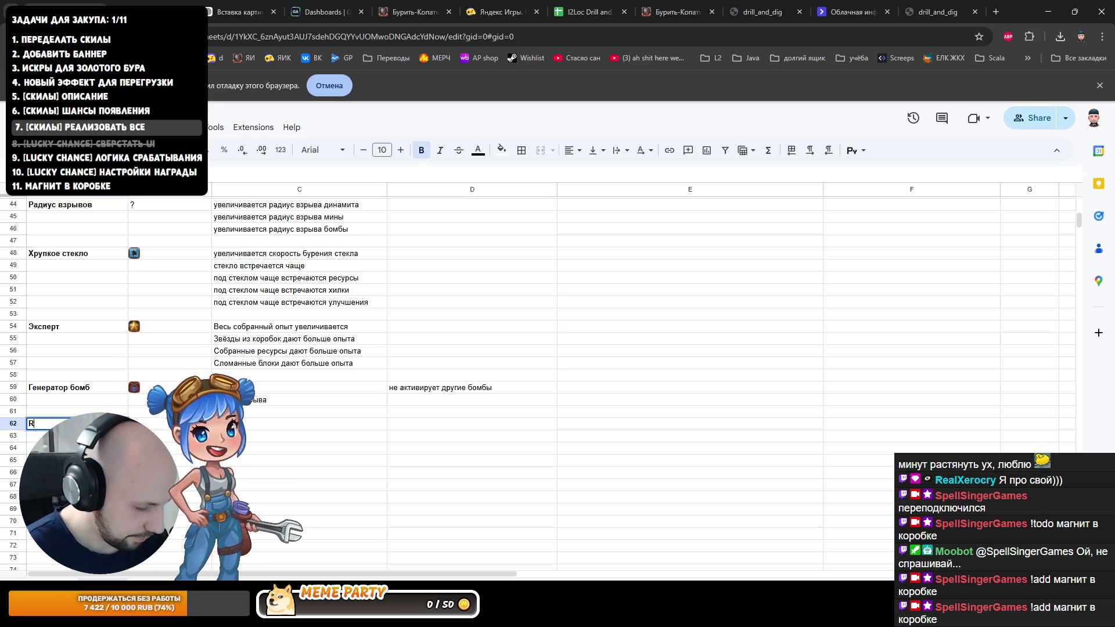
type("Длинны")
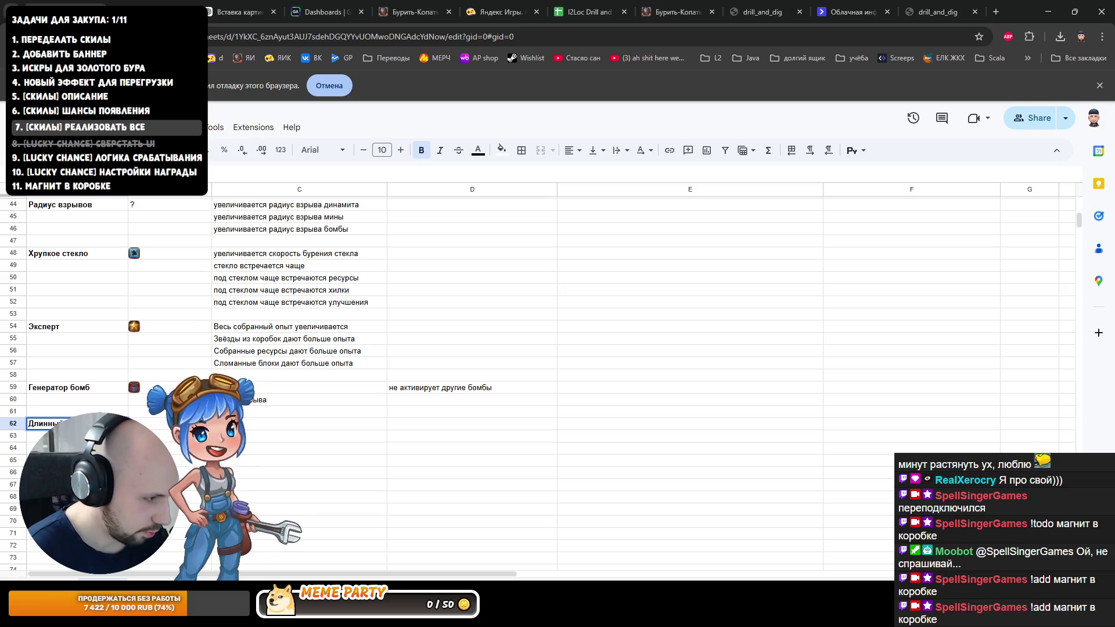
Step: Confirm the skill name Длинный бур in A62 and auto-fit column A to its width
key("Return")
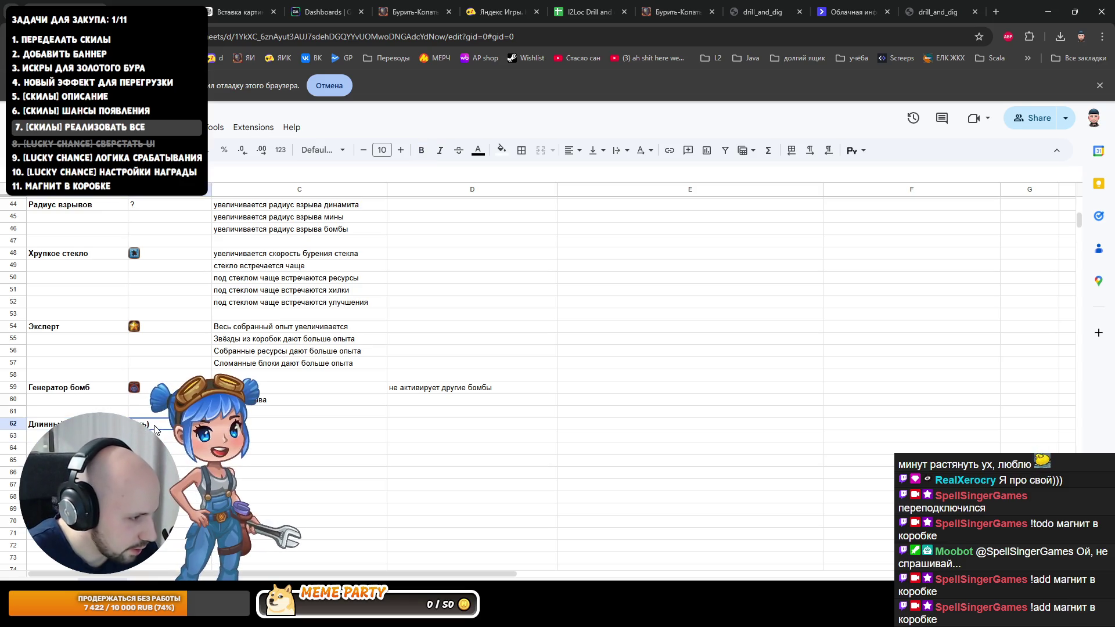
left_click(157, 419)
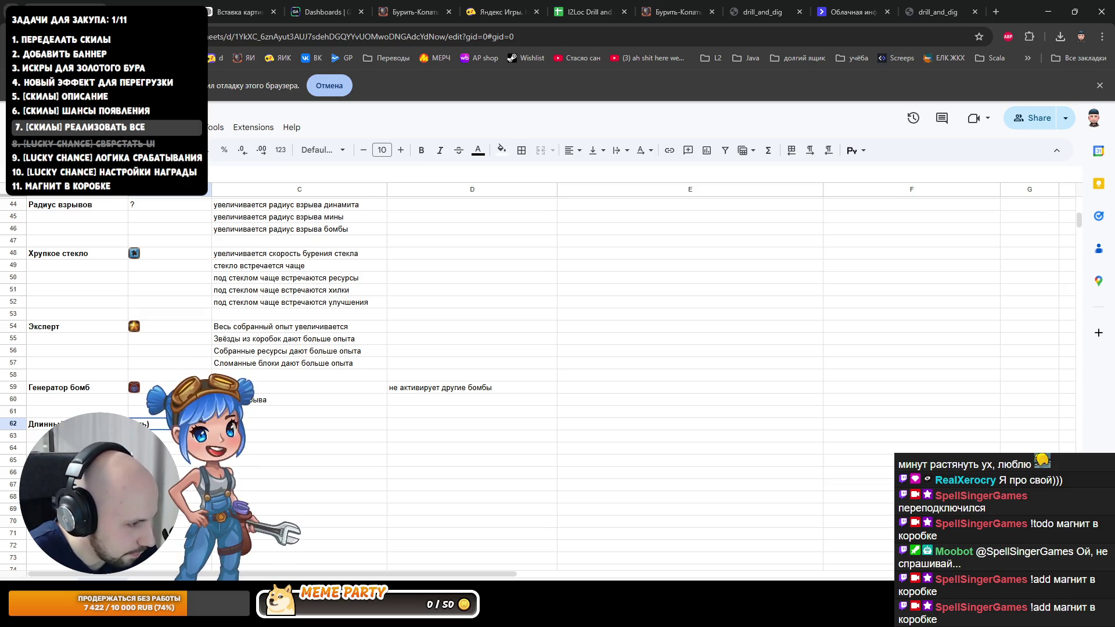
double_click(128, 189)
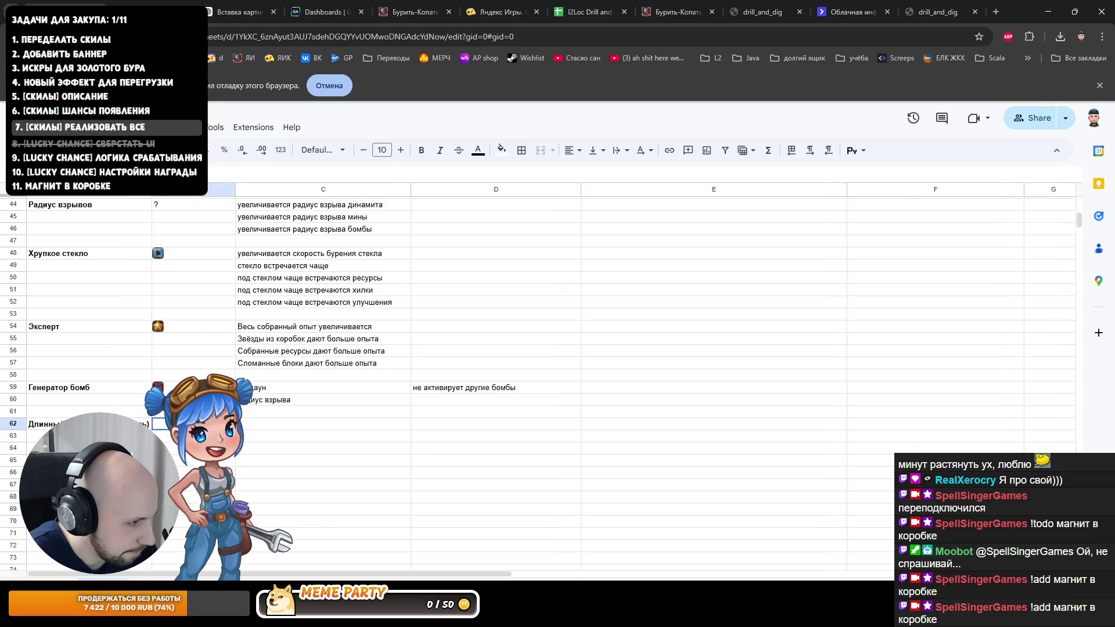
left_click(116, 127)
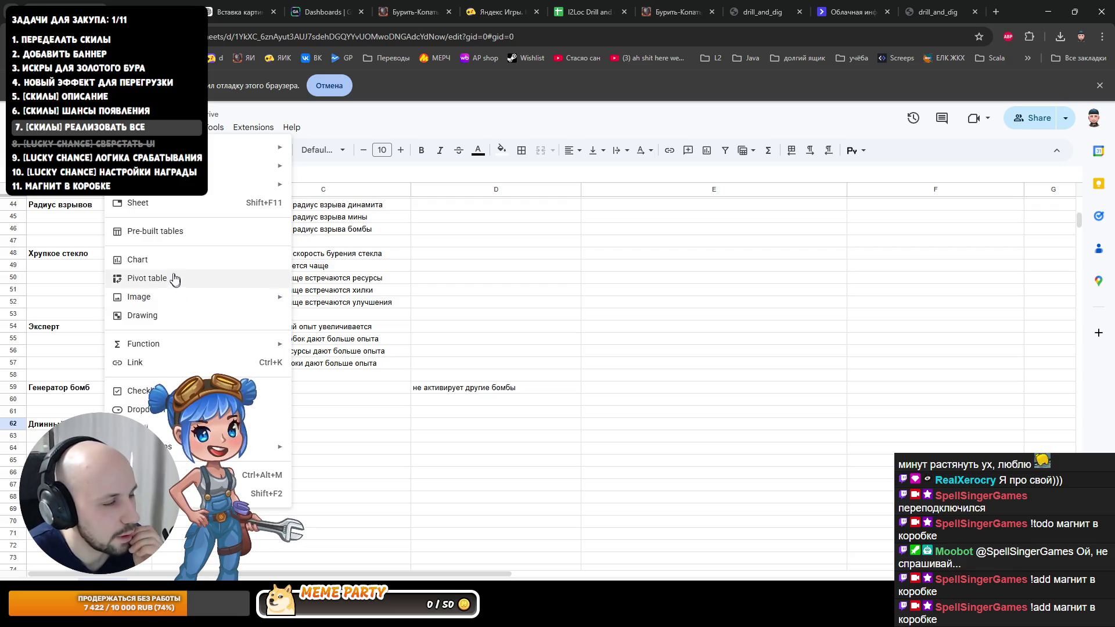
Step: Upload the purple drill icon into row 62, then delete the used icon file from the icons folder
mouse_move(140, 296)
left_click(348, 301)
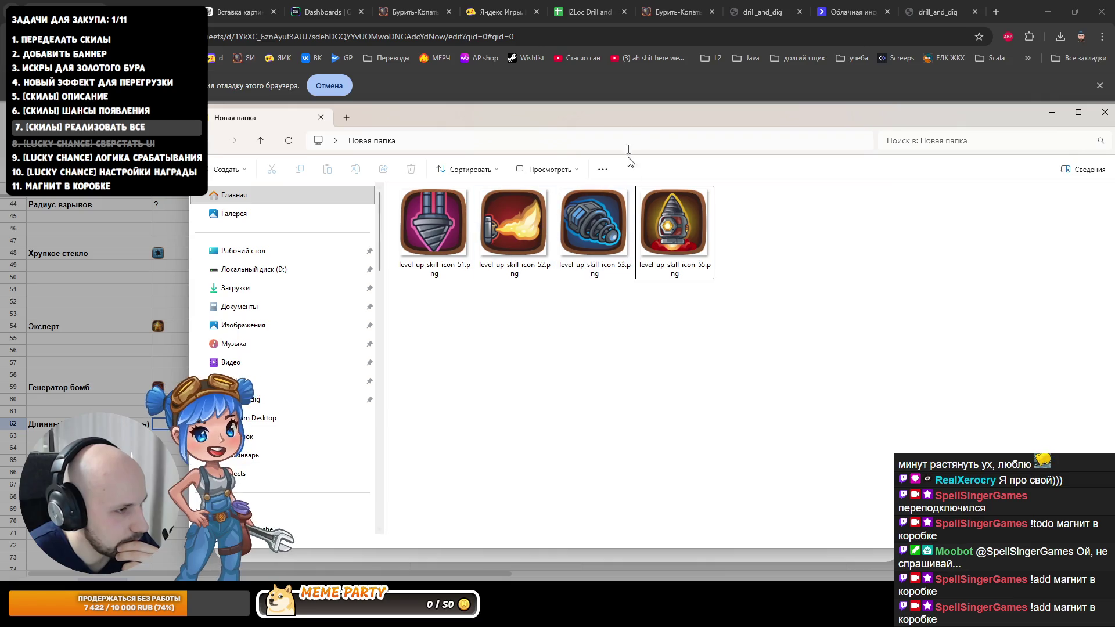
key("Escape")
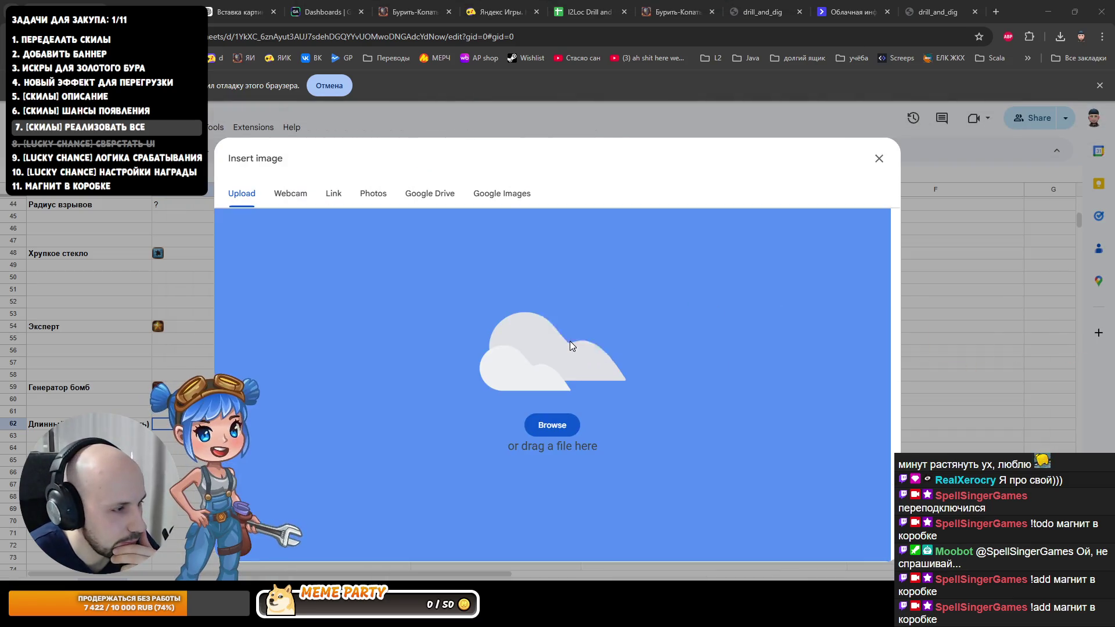
left_click_drag(571, 341, 580, 340)
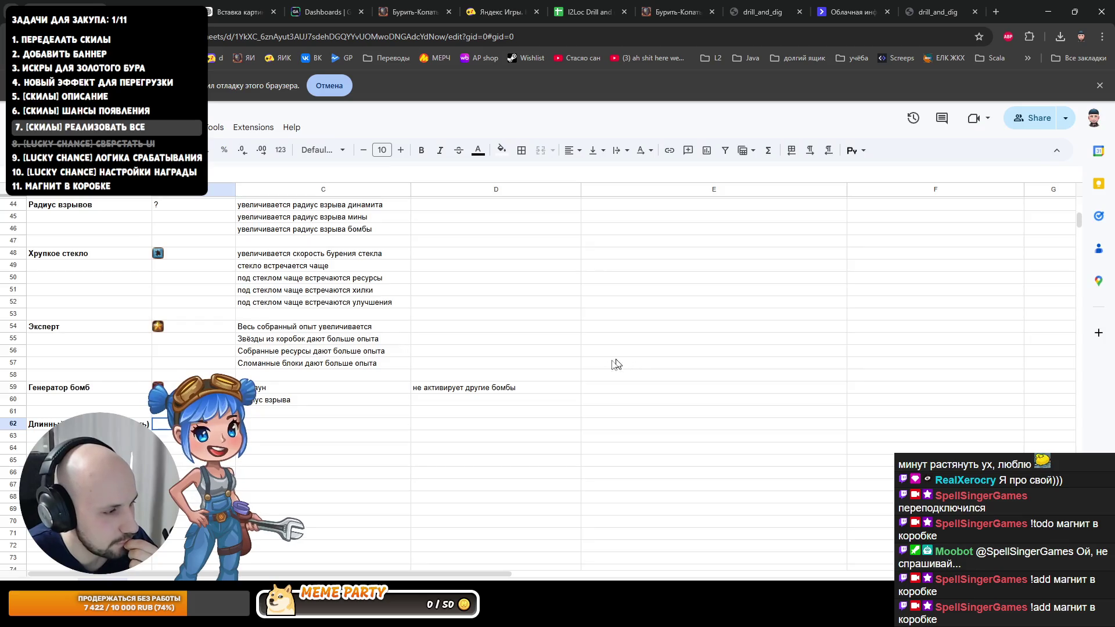
left_click(270, 473)
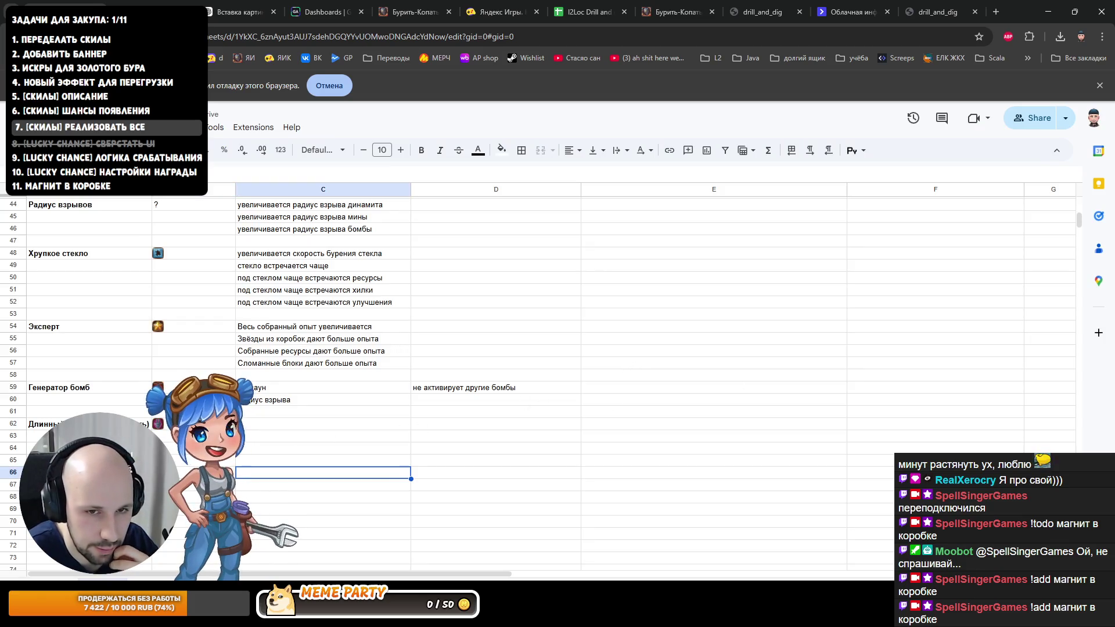
key("alt+Tab")
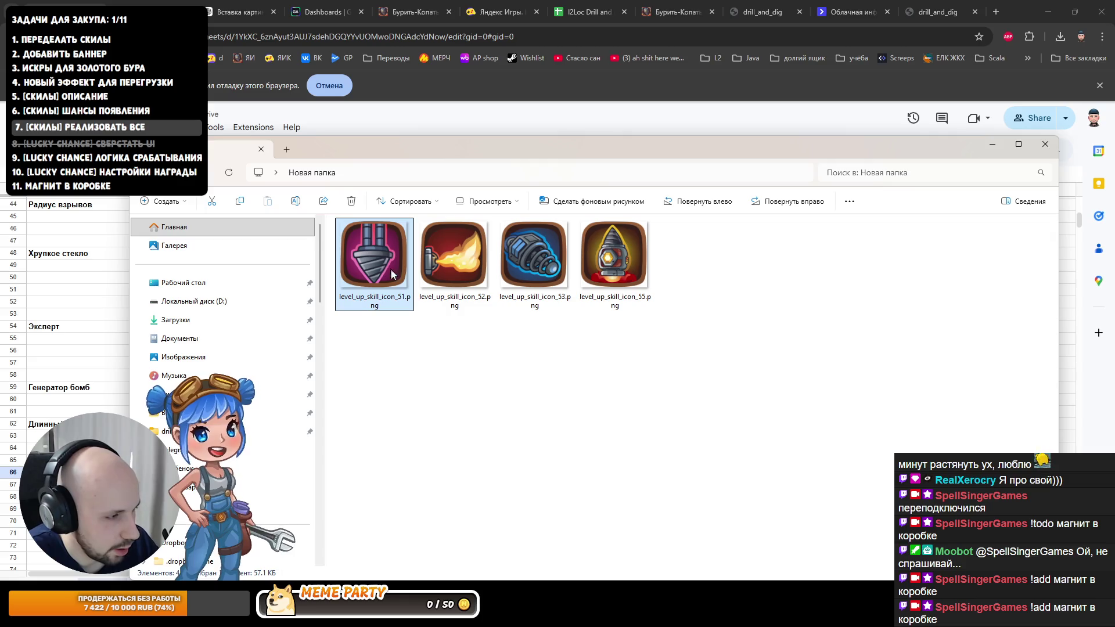
key("Delete")
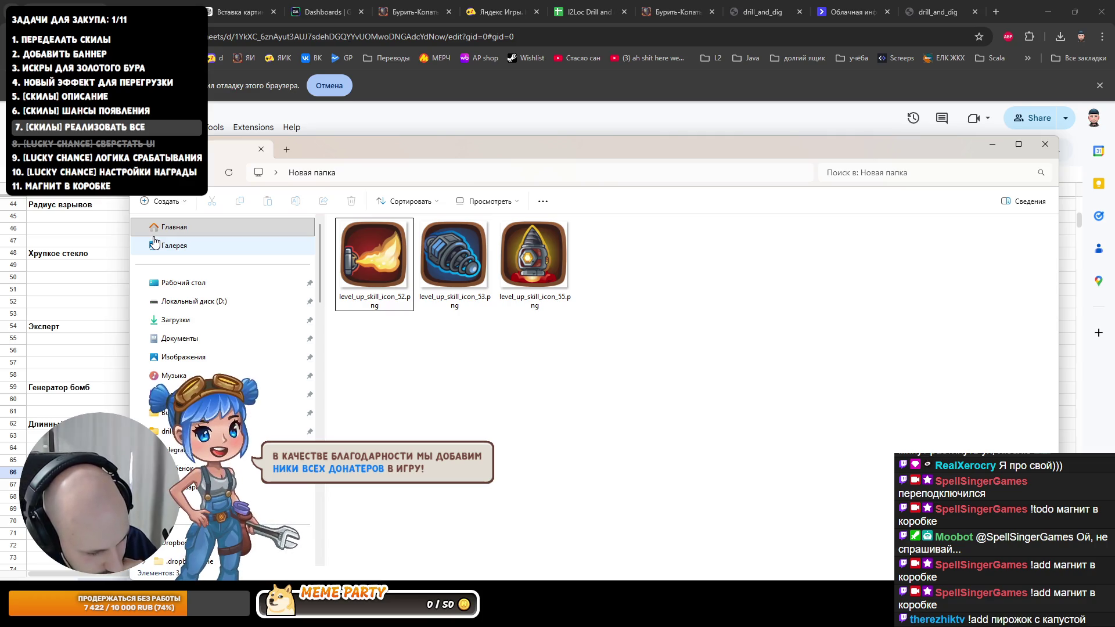
Step: Close the icon folder window and return to the skill spreadsheet
left_click(152, 228)
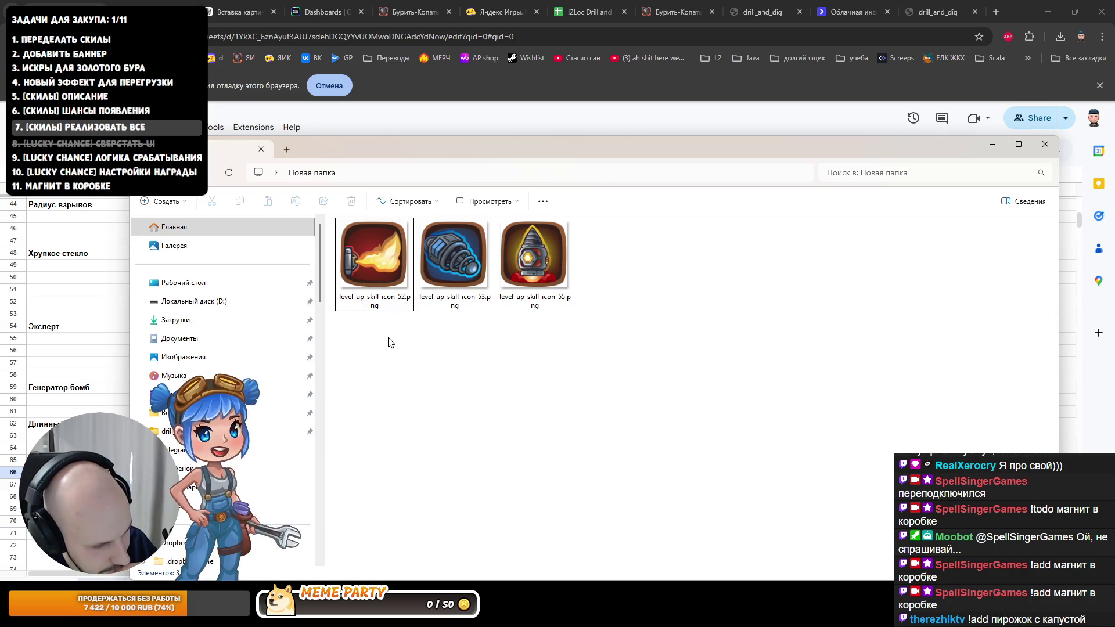
key("alt+F4")
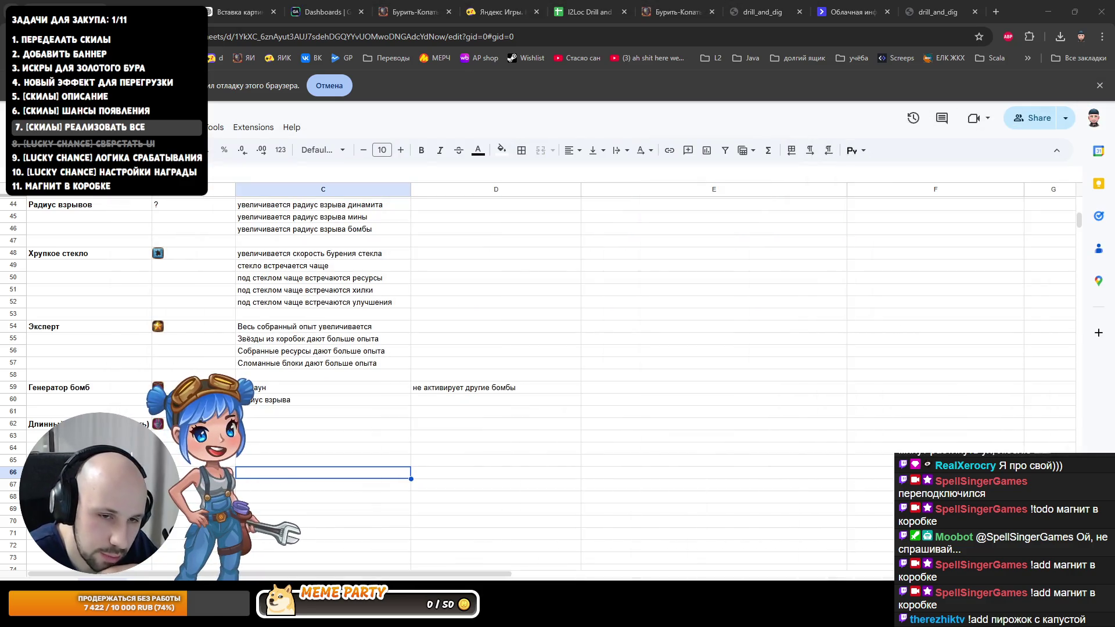
Step: Enter the flamethrower skill name Огнемет in A64 and move to its icon cell B64
left_click(97, 447)
type("О")
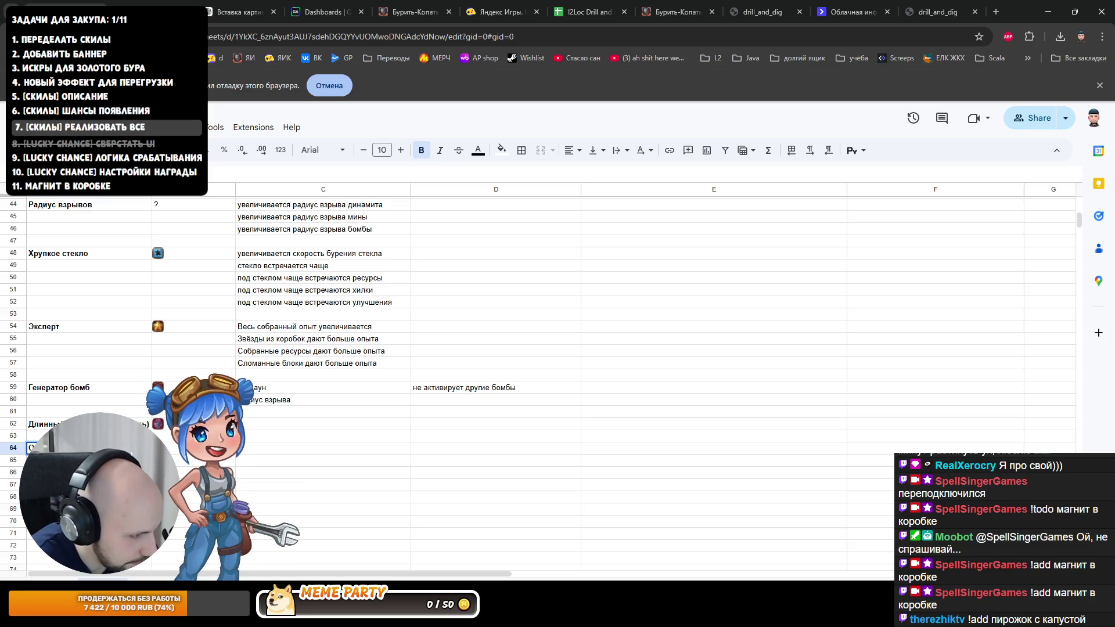
key("Return")
key("Up")
key("Right")
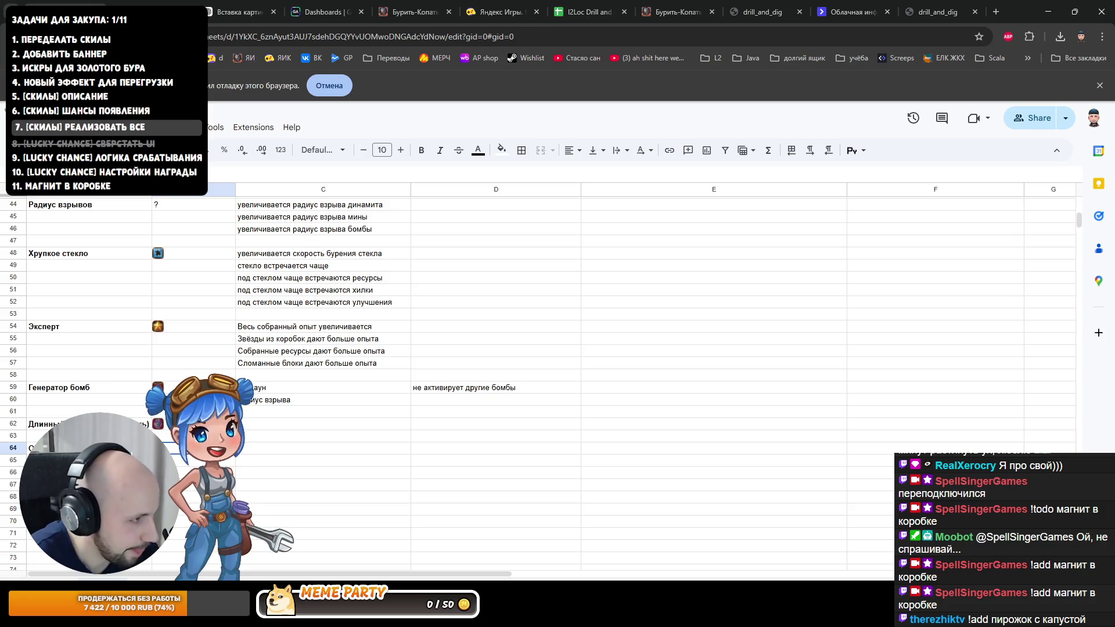
Step: Insert an image in cell B64 by uploading the flame icon PNG
left_click(120, 128)
mouse_move(139, 296)
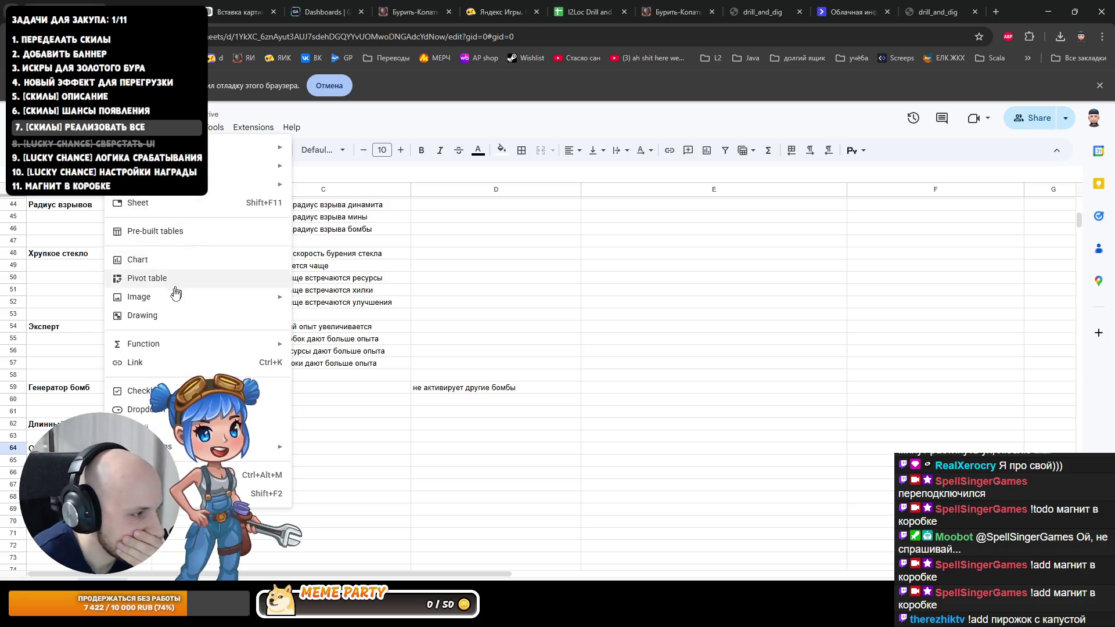
left_click(353, 302)
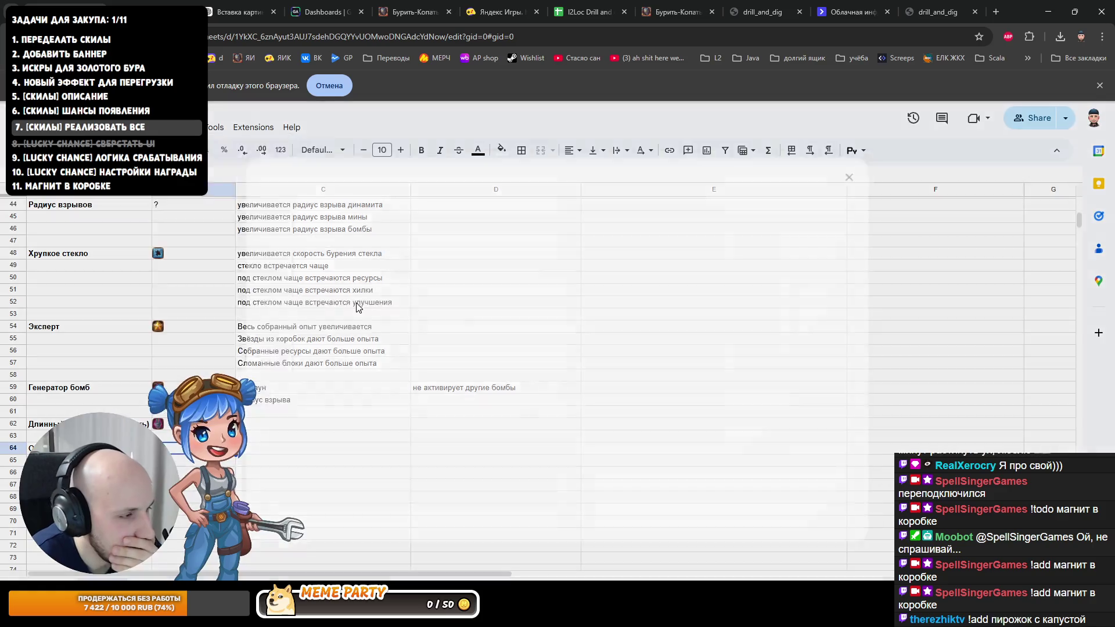
left_click(371, 193)
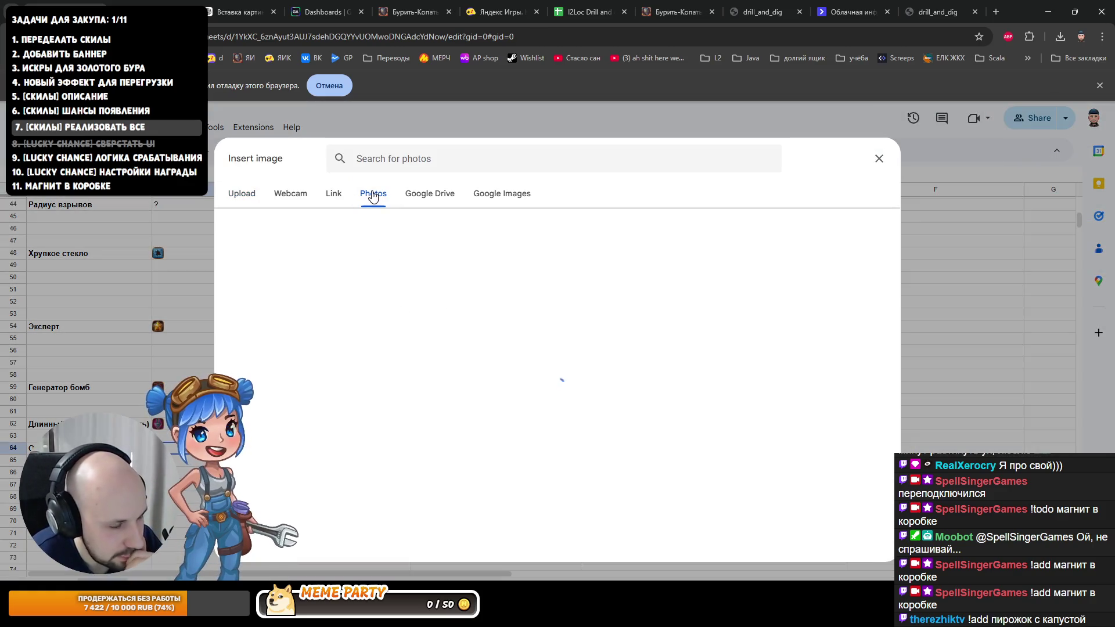
left_click(241, 195)
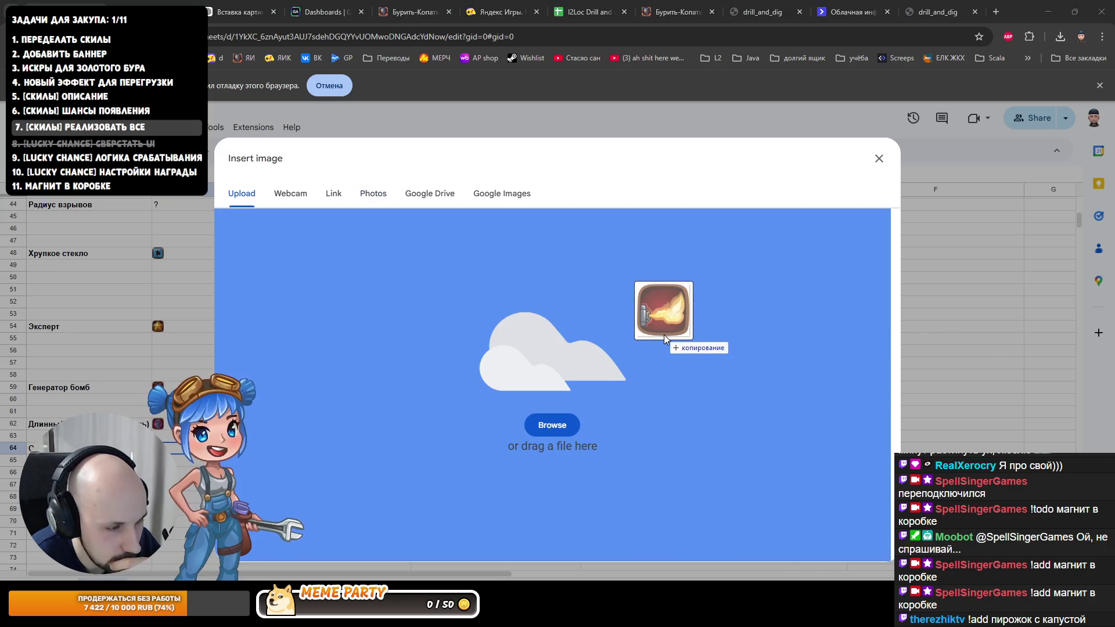
left_click_drag(666, 341, 664, 335)
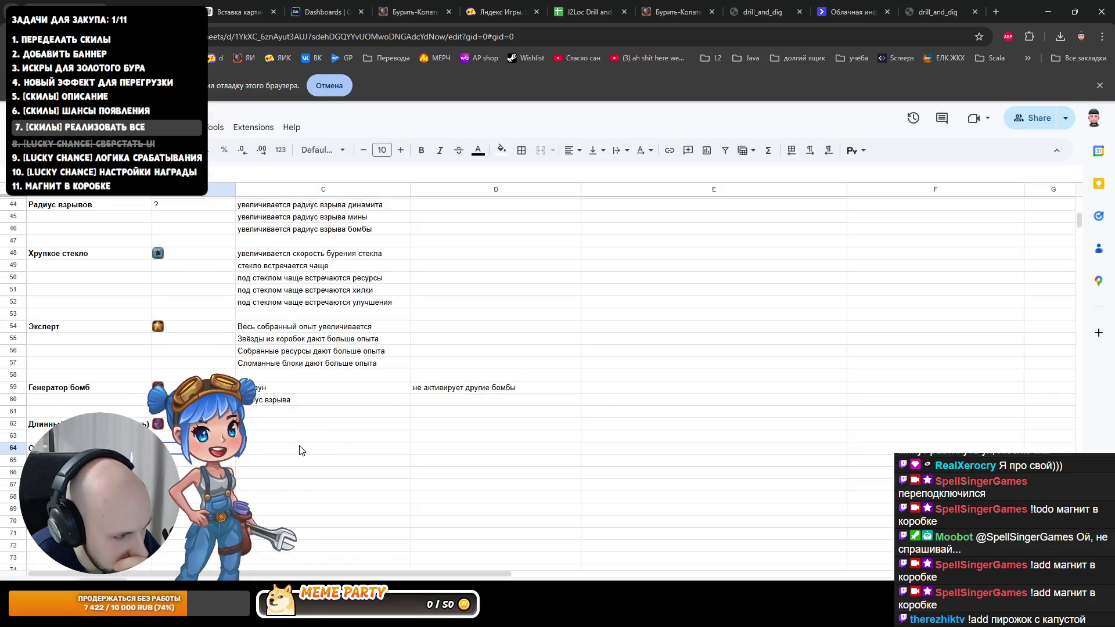
left_click(307, 448)
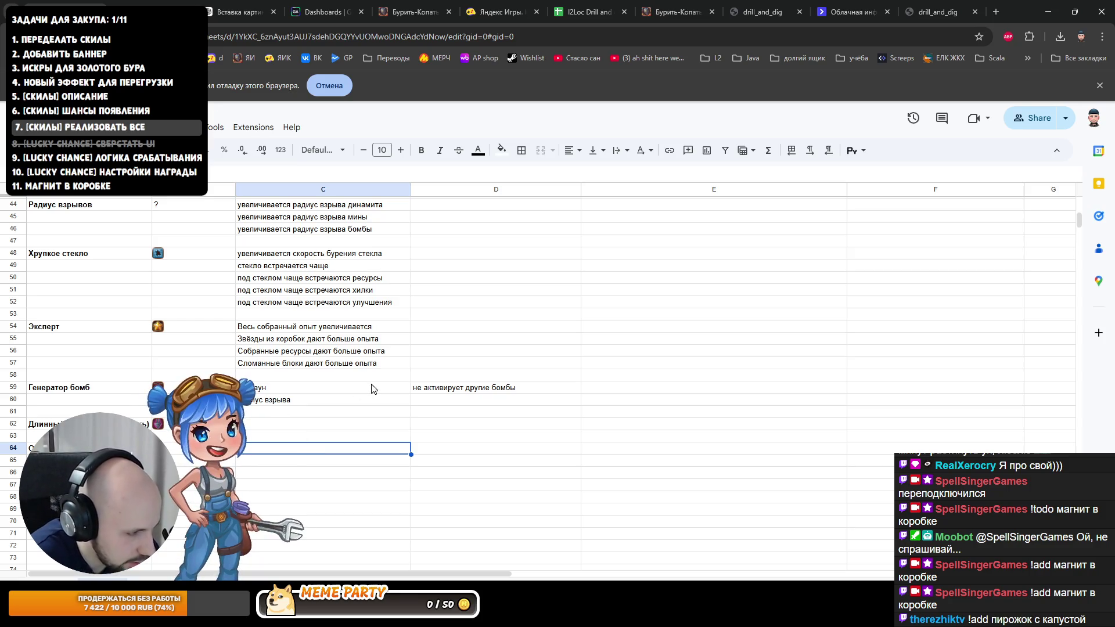
Step: Add the note несколько секунд in B65 under the flamethrower skill
key("Left")
key("Down")
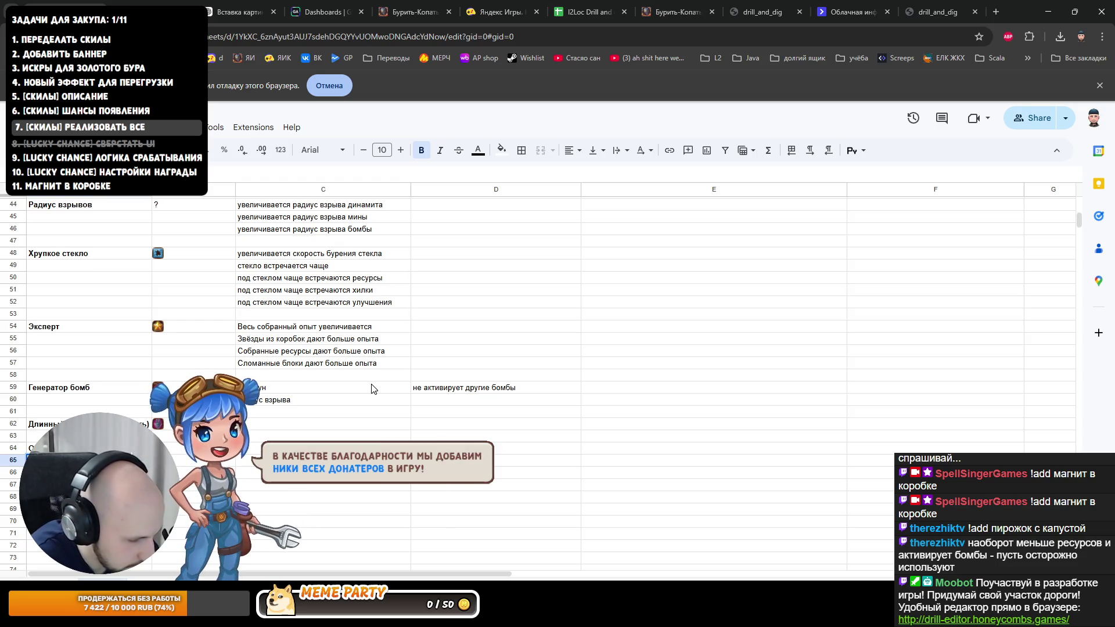
key("Down")
key("Up")
key("Left")
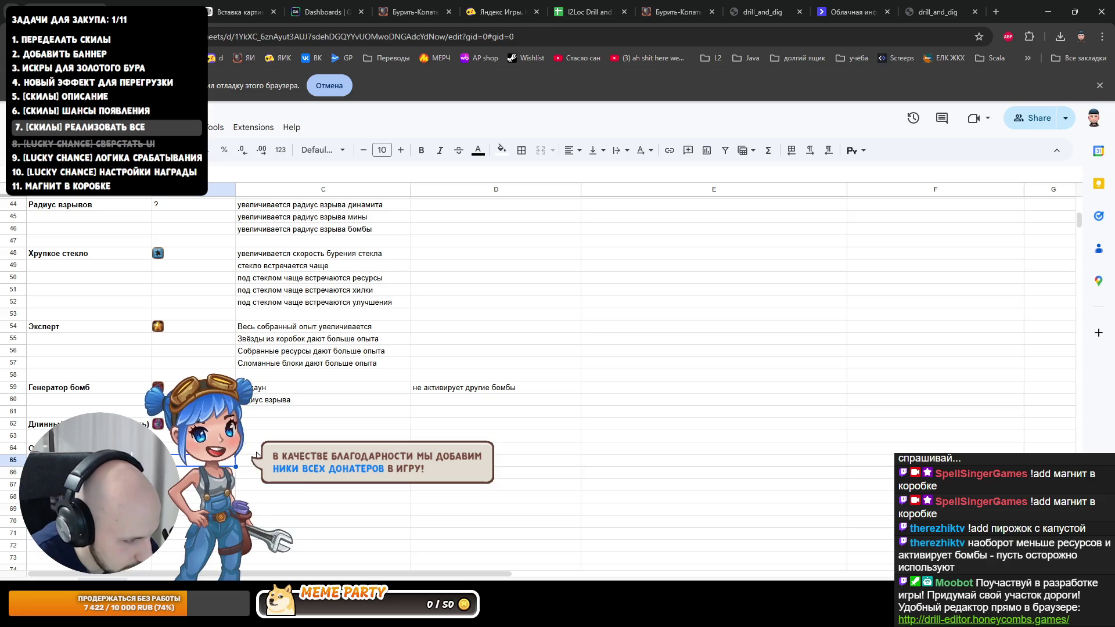
key("Up")
key("Right")
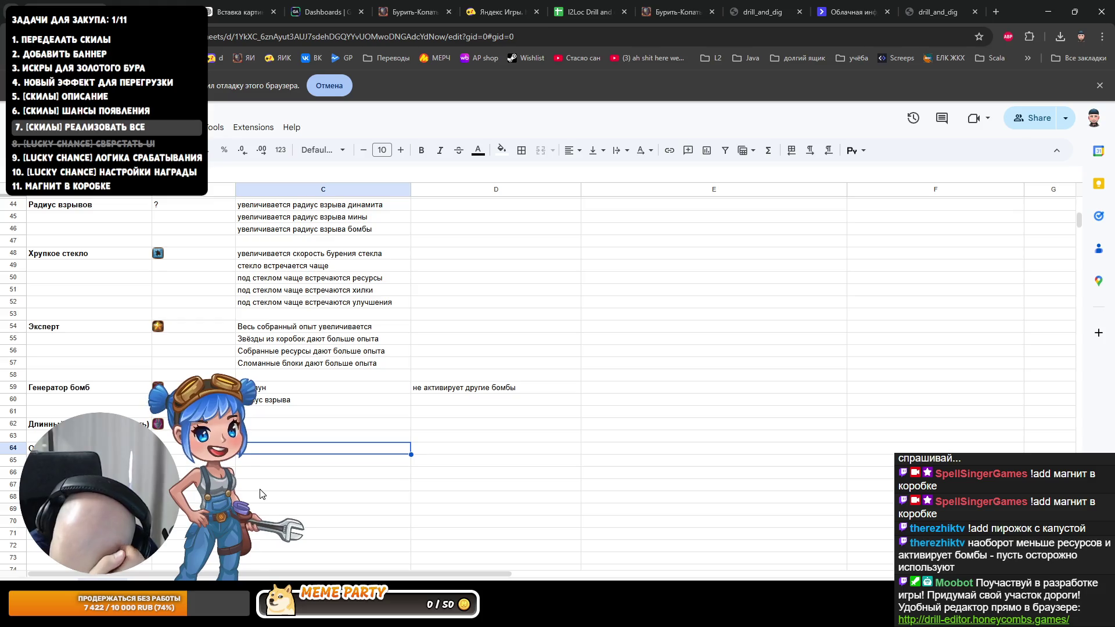
key("Down")
key("Left")
key("Left")
key("Right")
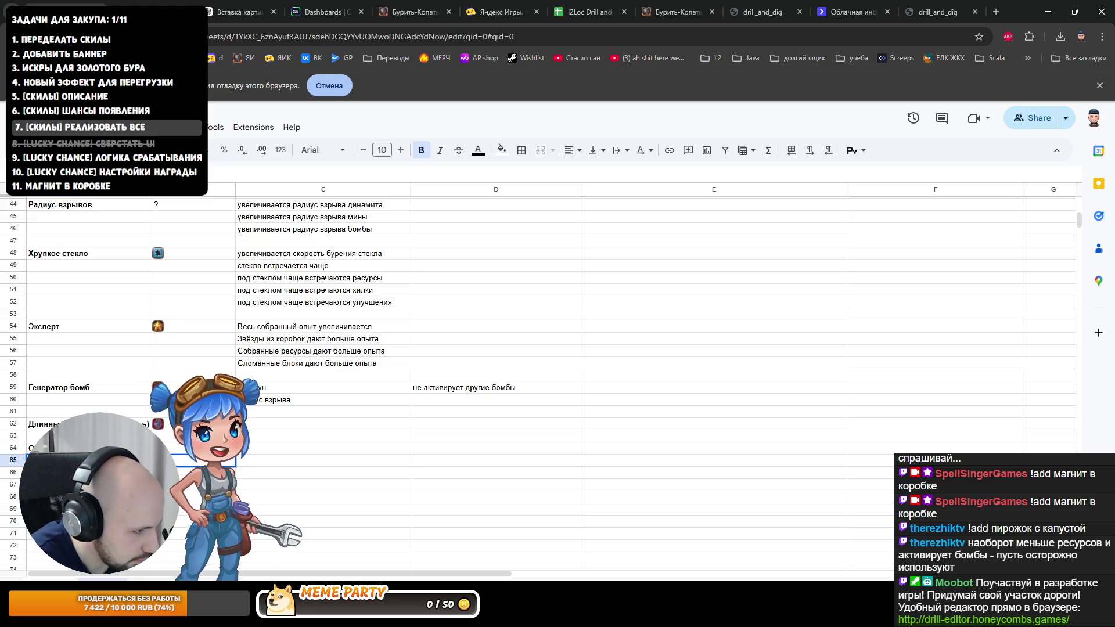
type("сколько секунд")
key("Tab")
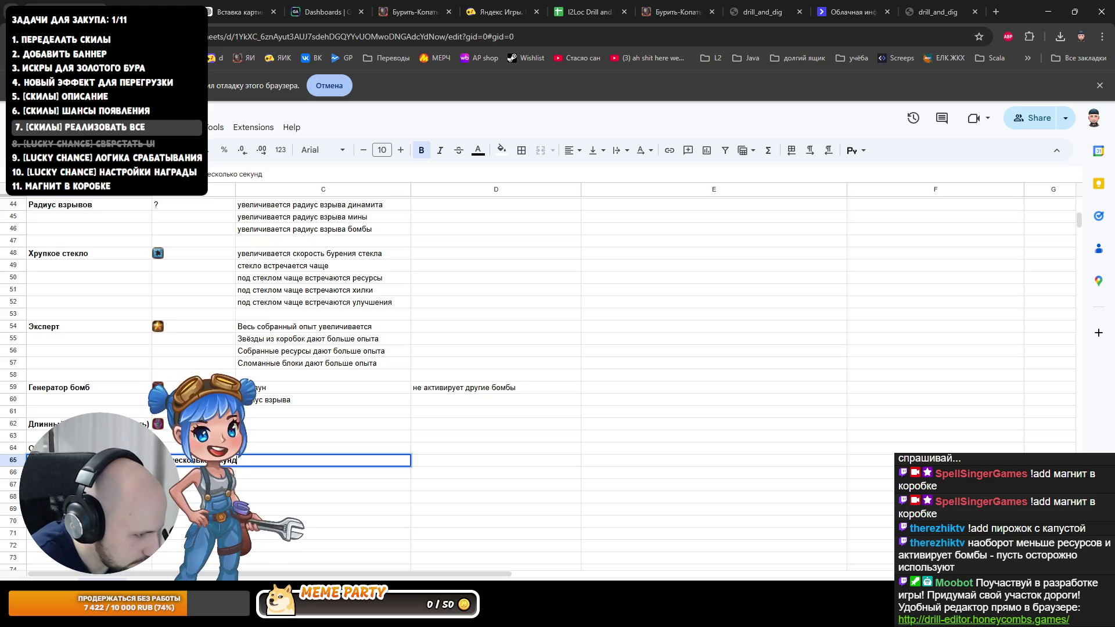
Step: List the flamethrower's two parameters in C64 and C65, the second being кулдаун
left_click(269, 448)
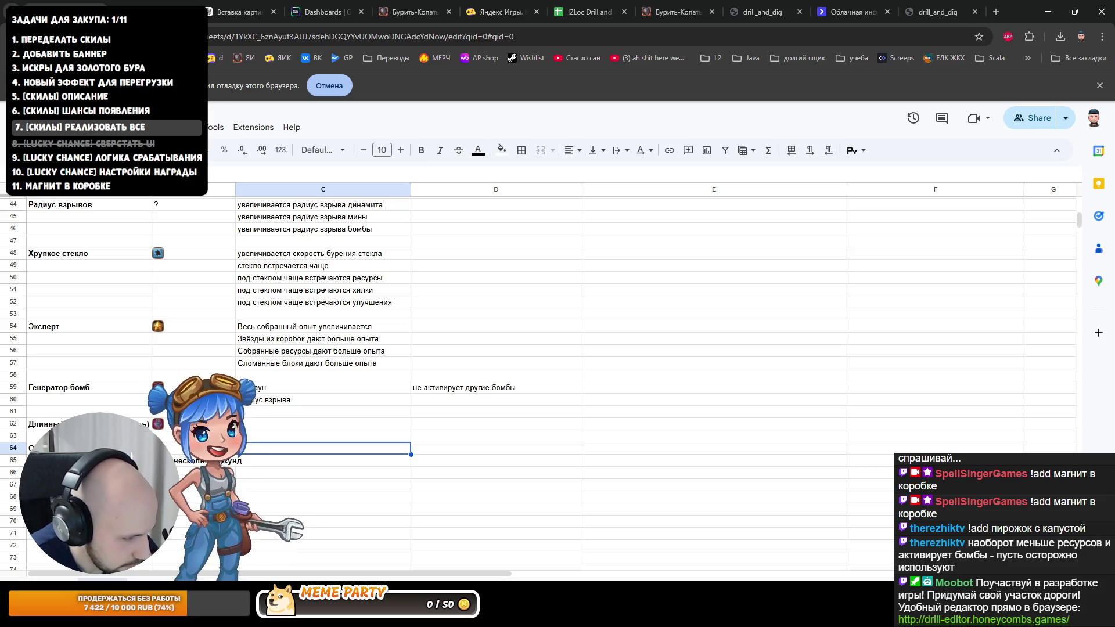
type("альность")
key("Return")
type("кулдаун")
key("Return")
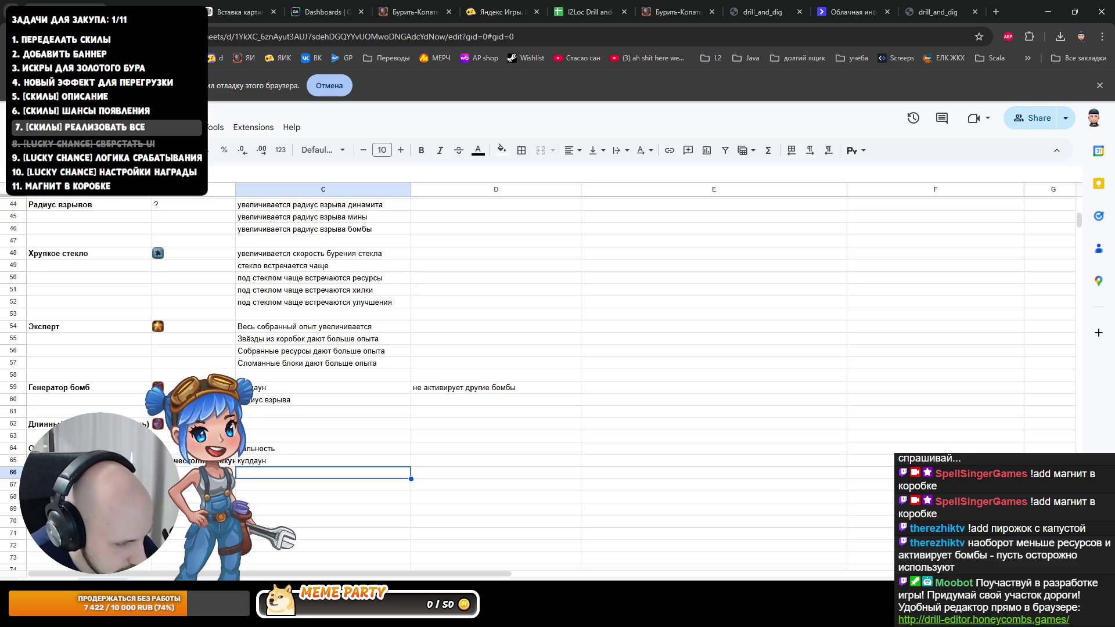
left_click(629, 449)
Step: Paste the flamethrower description into E64 and number the D64 note as «[1] не активирует другие бомбы»
type("как взрывы, только в стороны. раз в несколько секунд")
scroll(609, 466, "up", 10)
scroll(605, 480, "down", 5)
scroll(604, 480, "down", 6)
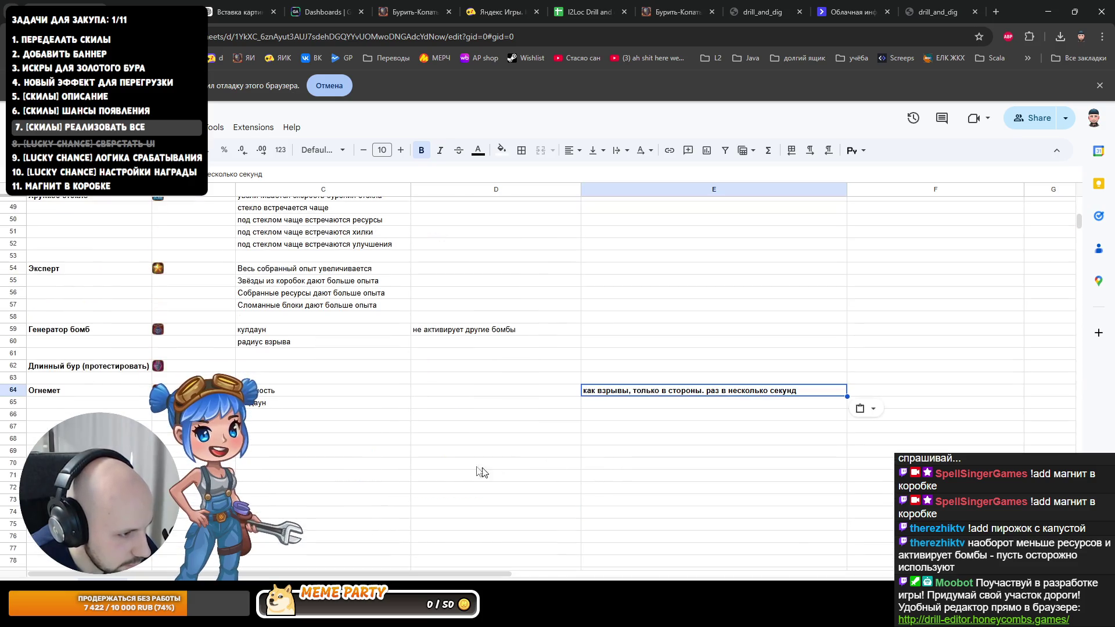
left_click(297, 423)
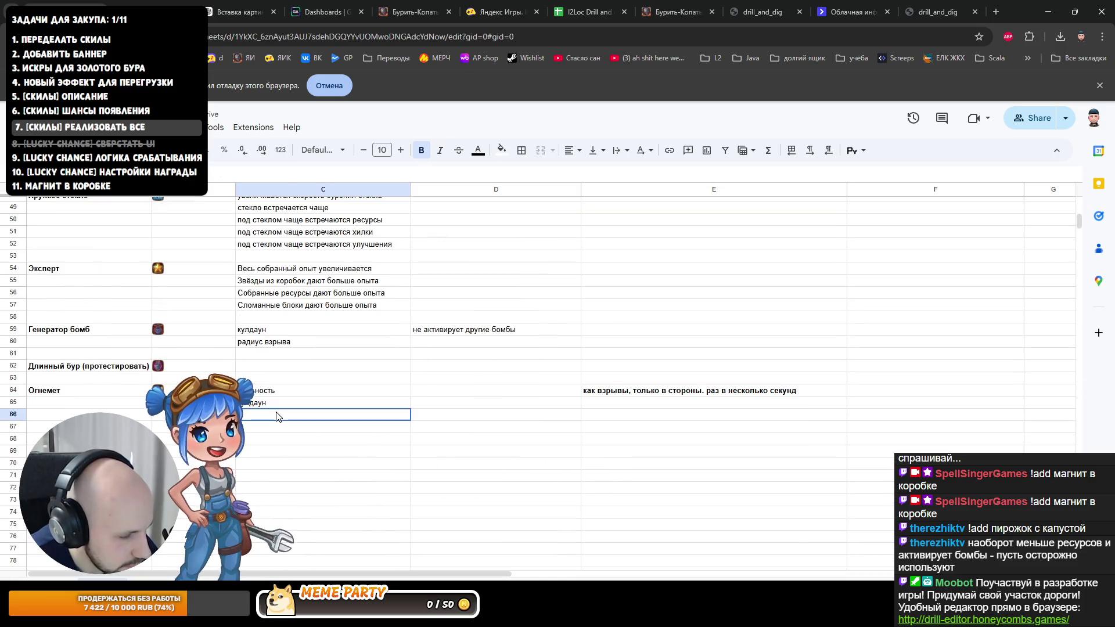
left_click(475, 392)
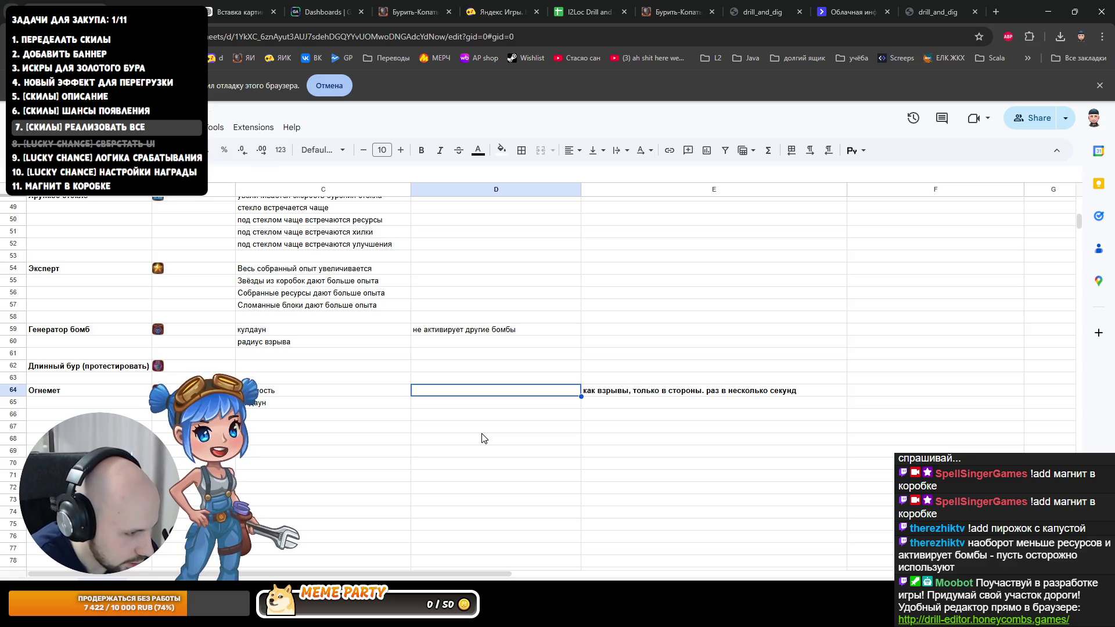
key("Return")
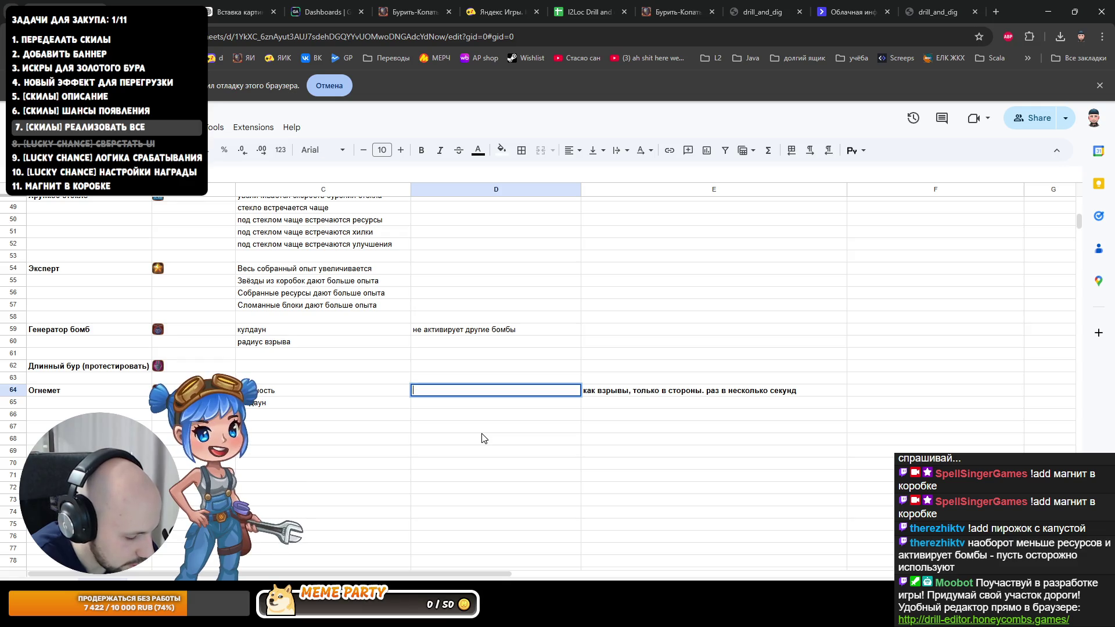
type("не активирует")
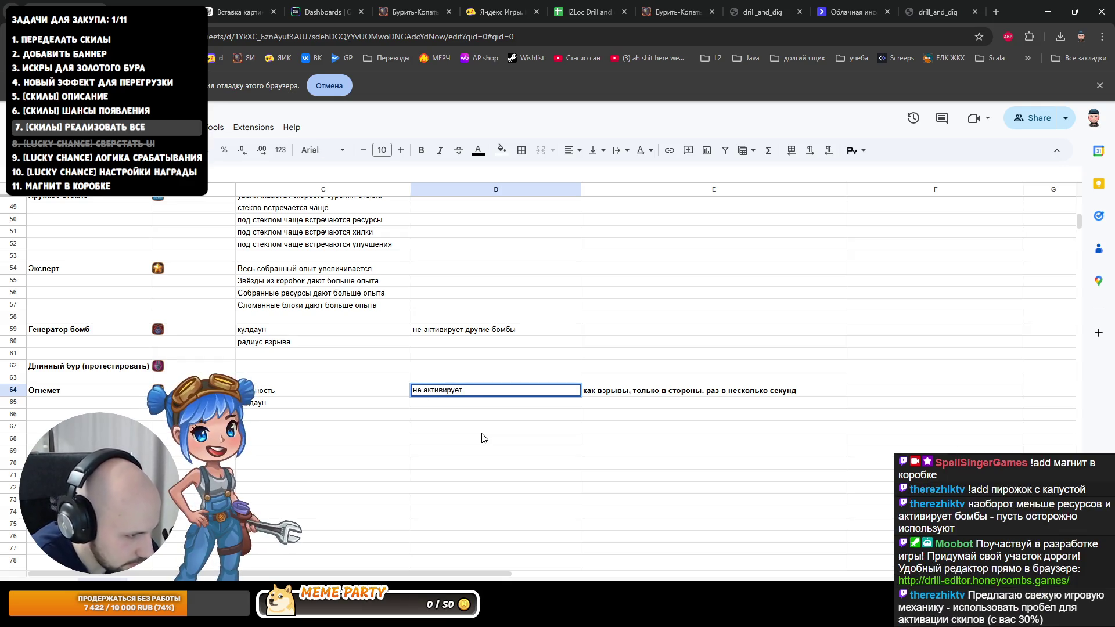
type(" другие бомбы")
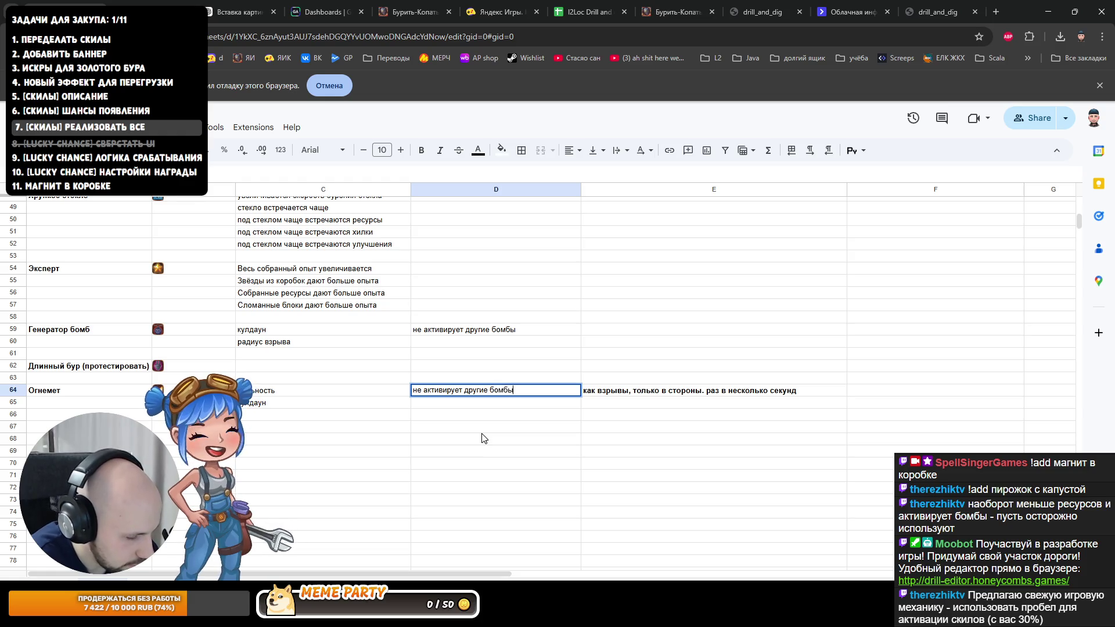
key("Home")
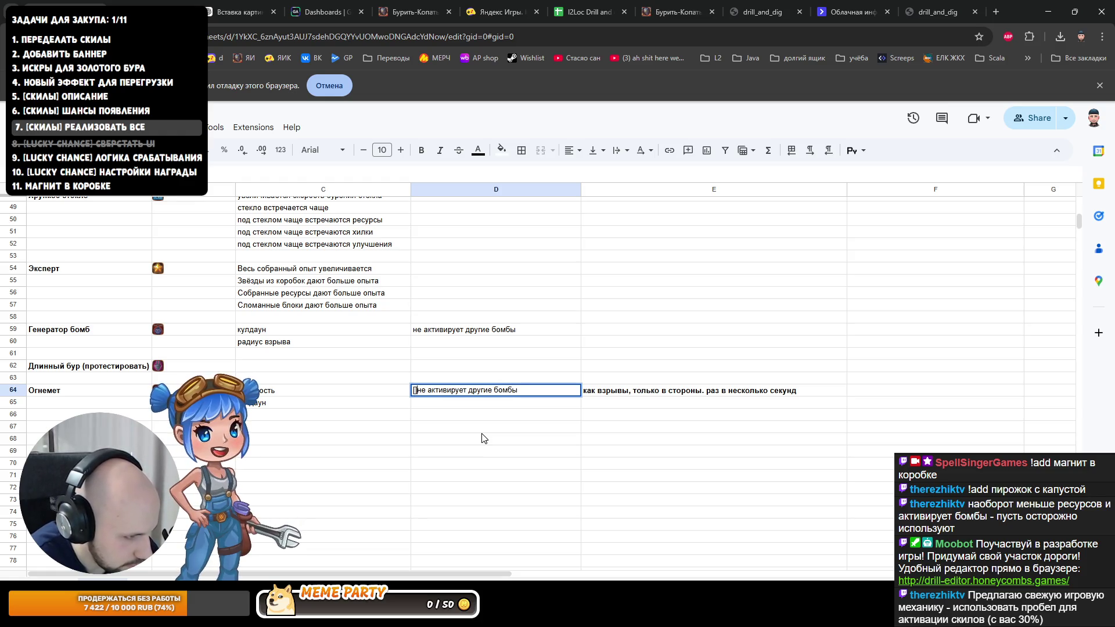
type("[]")
key("Return")
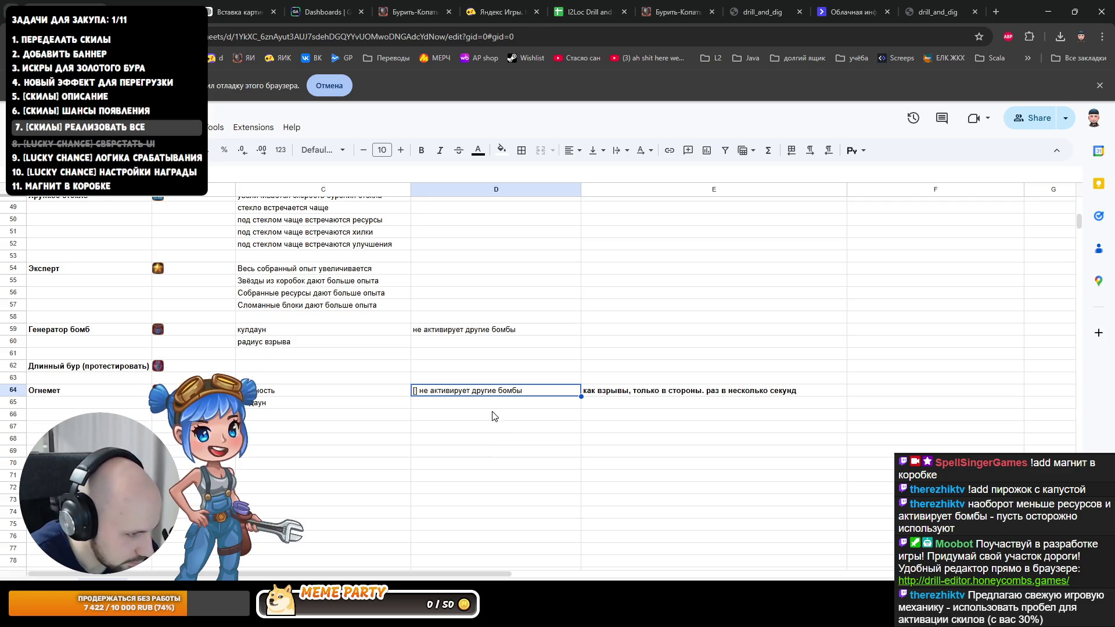
double_click(415, 391)
type("1")
key("Return")
type("[2] подб")
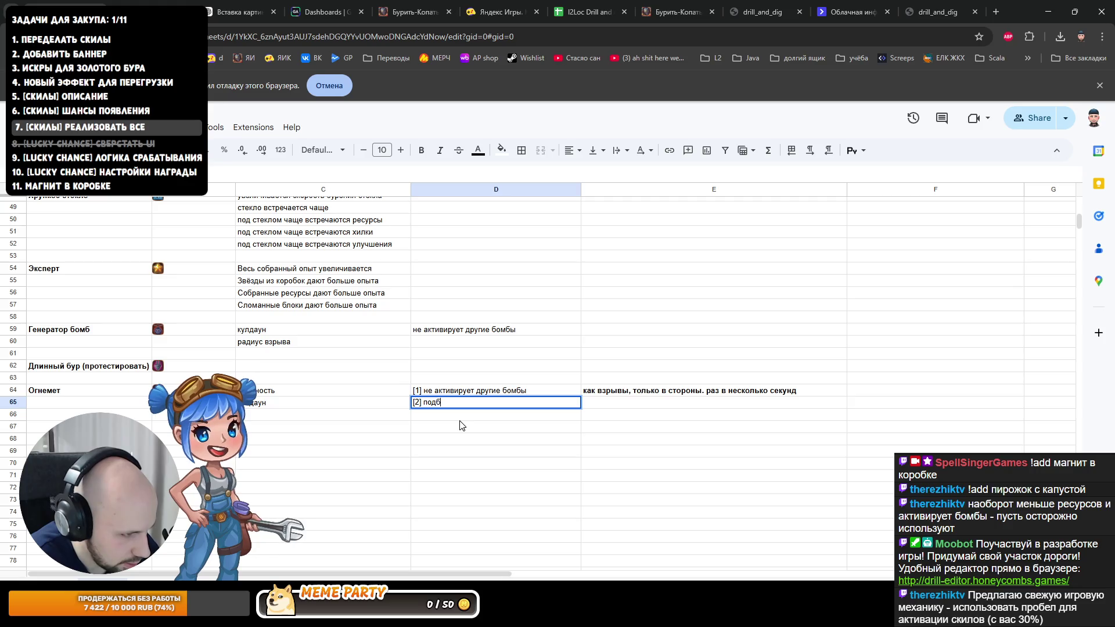
type("ирает у")
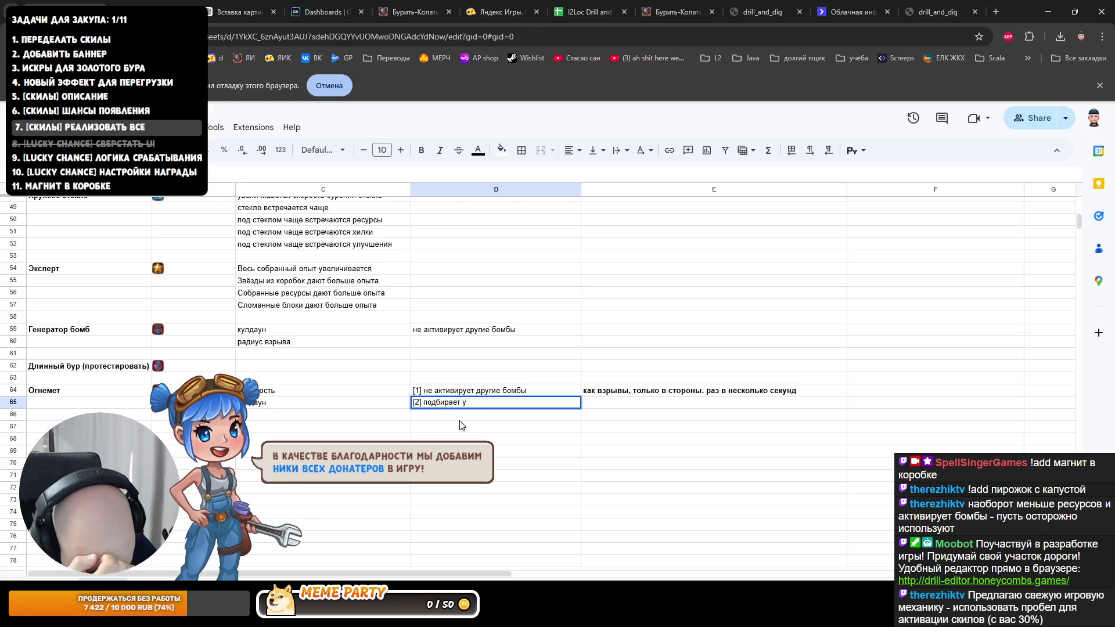
Step: Write the D65 note «[2] подбирает звезды опыта, хилки, улучшения», dropping коробки, and widen column D
key("BackSpace")
type("коробки и")
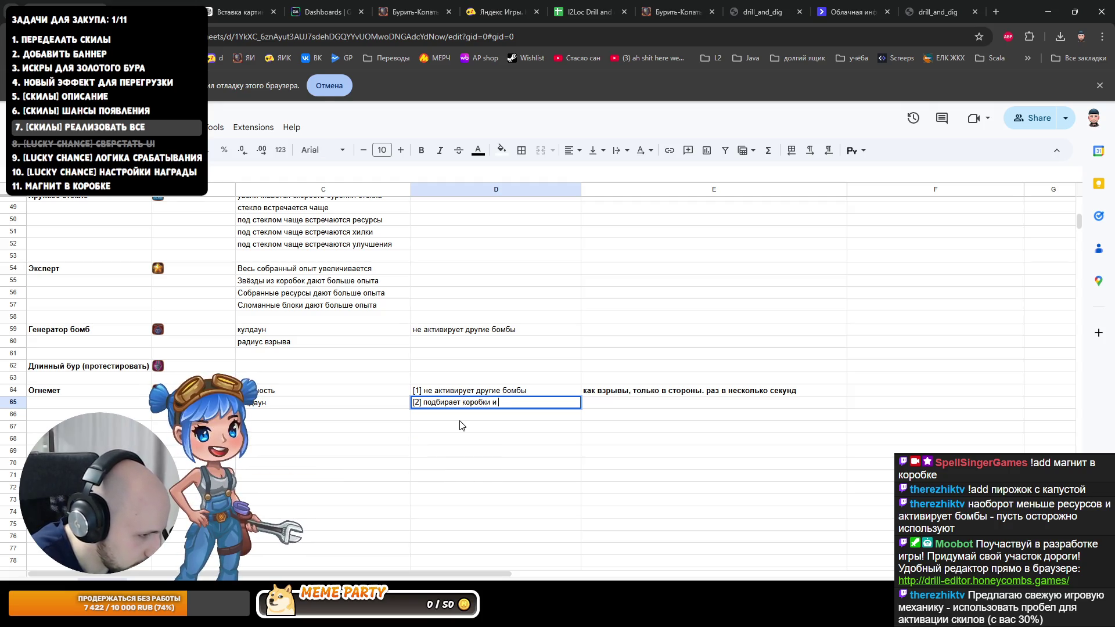
type("бомбы")
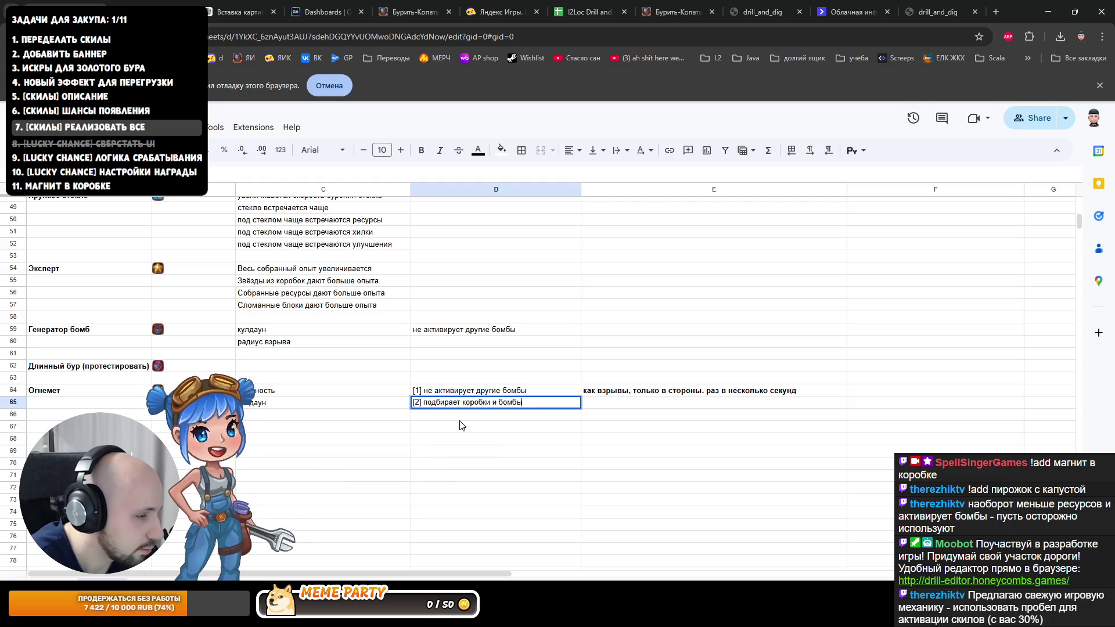
key("BackSpace")
key("BackSpace")
key("BackSpace")
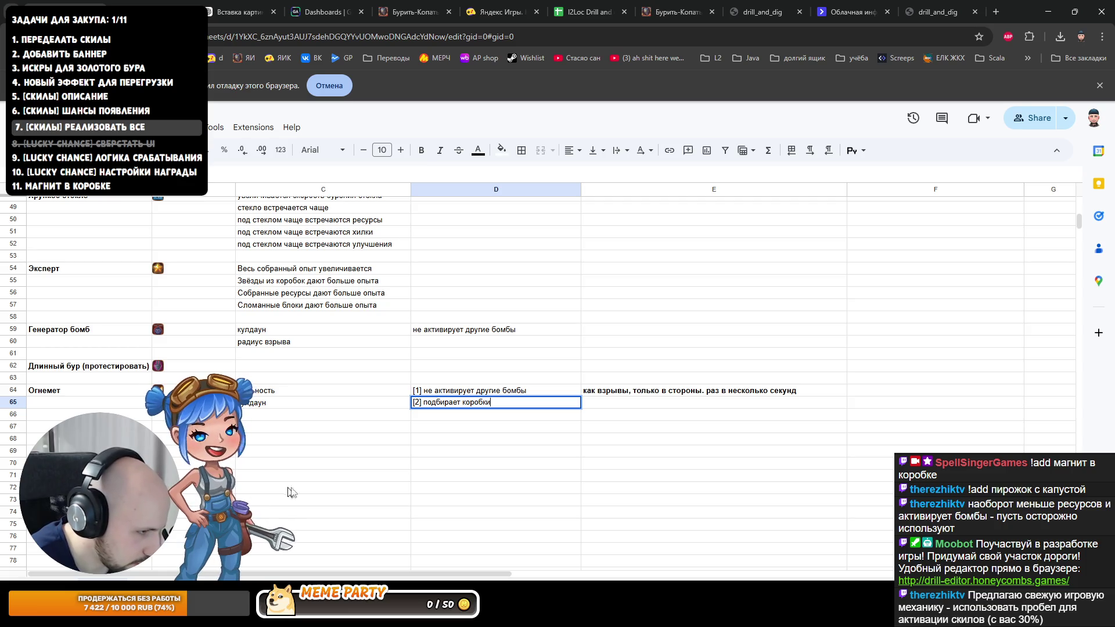
key("BackSpace")
key("BackSpace")
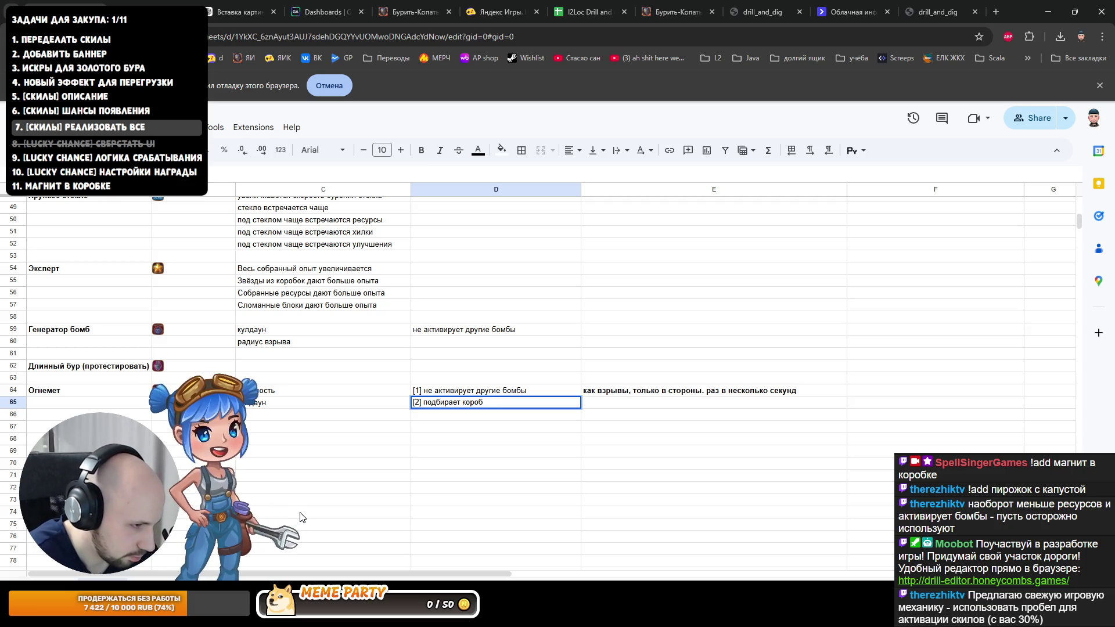
type("сзвезды о")
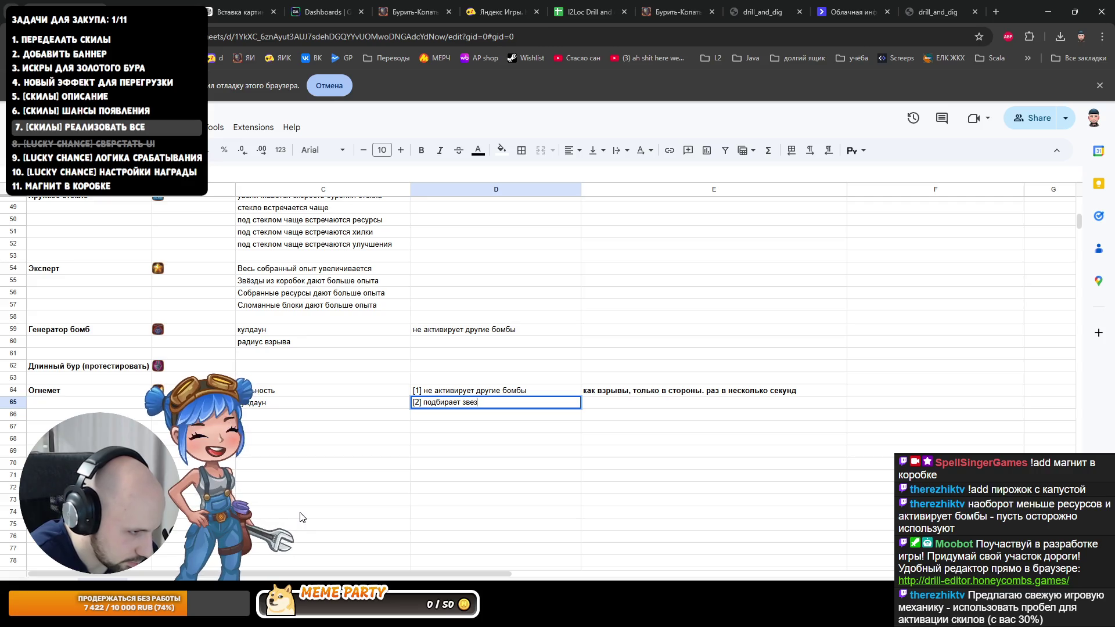
type("пыта, ")
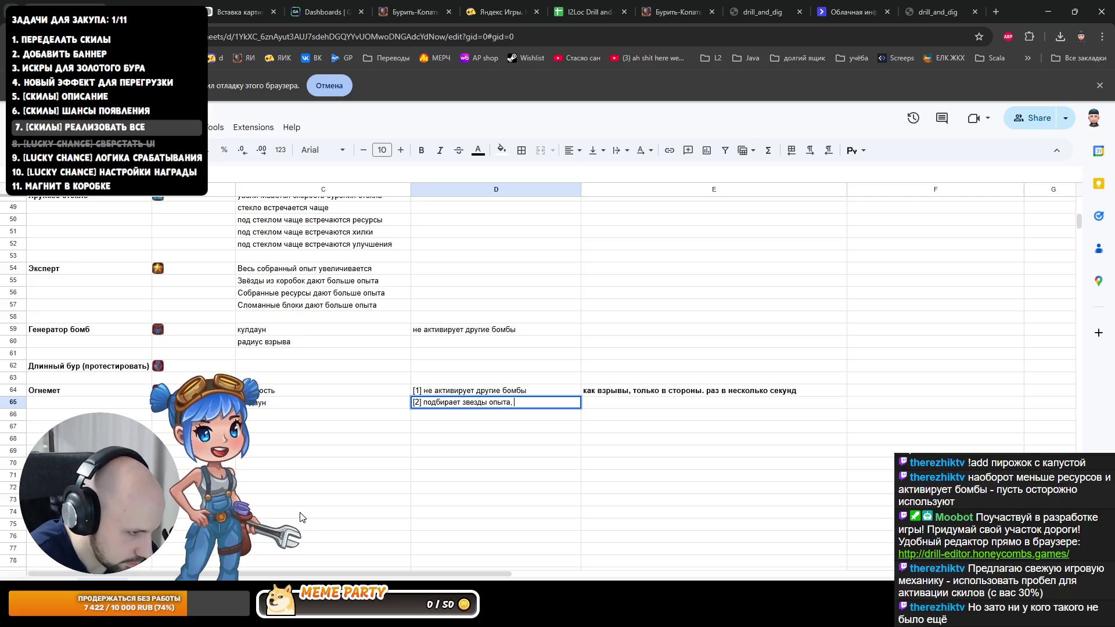
type("коробки")
key("ctrl+BackSpace")
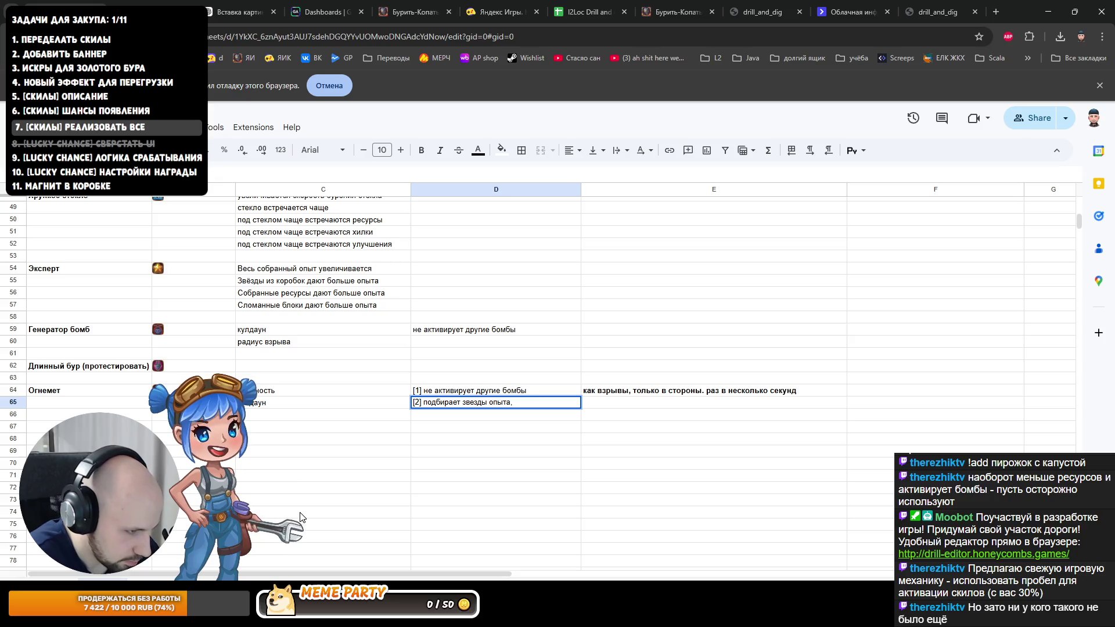
type("хилки, ")
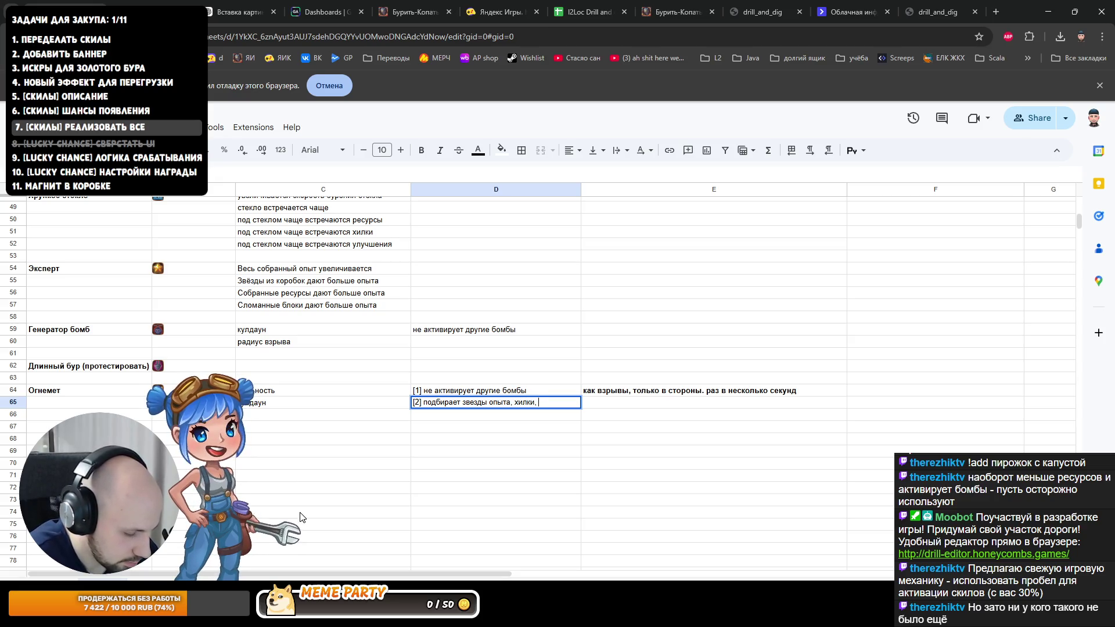
type("улучшения")
key("Return")
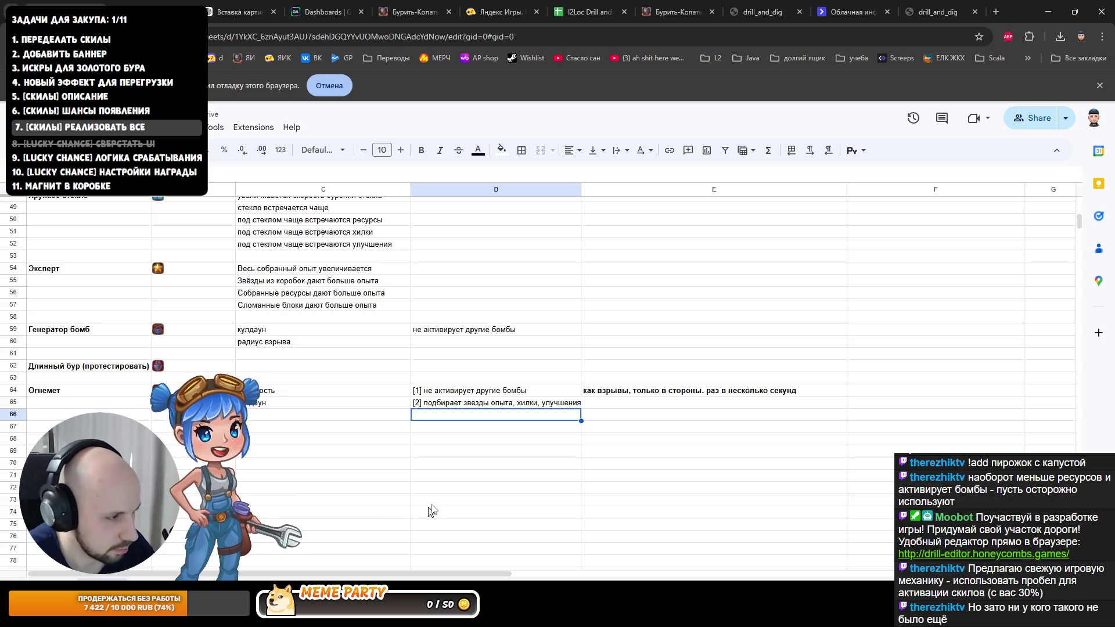
left_click_drag(581, 190, 593, 190)
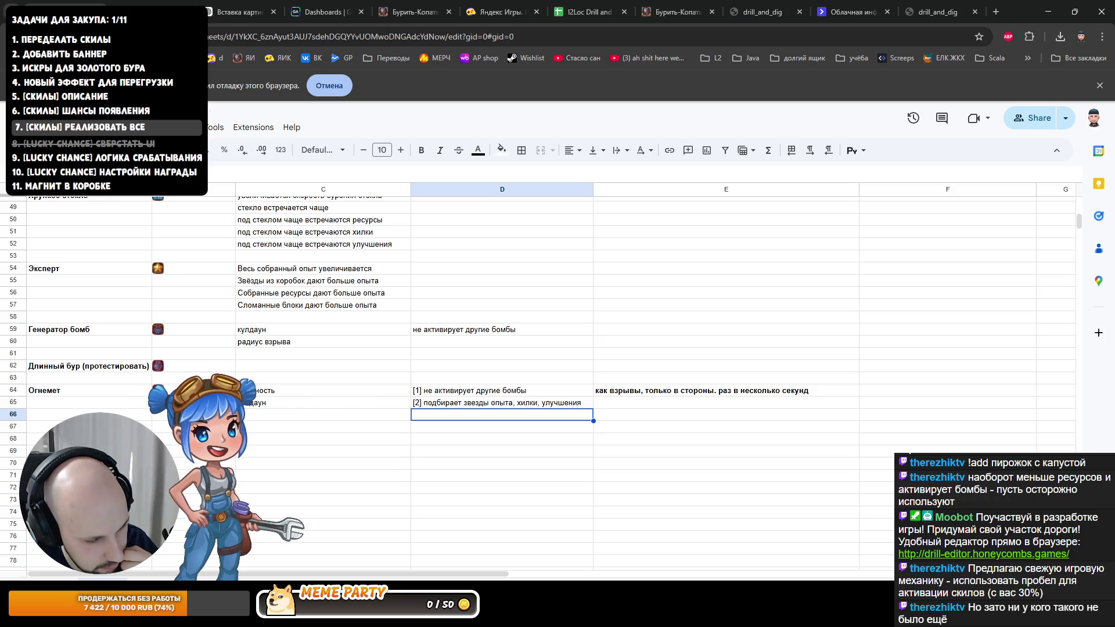
key("alt+Tab")
key("alt+Tab")
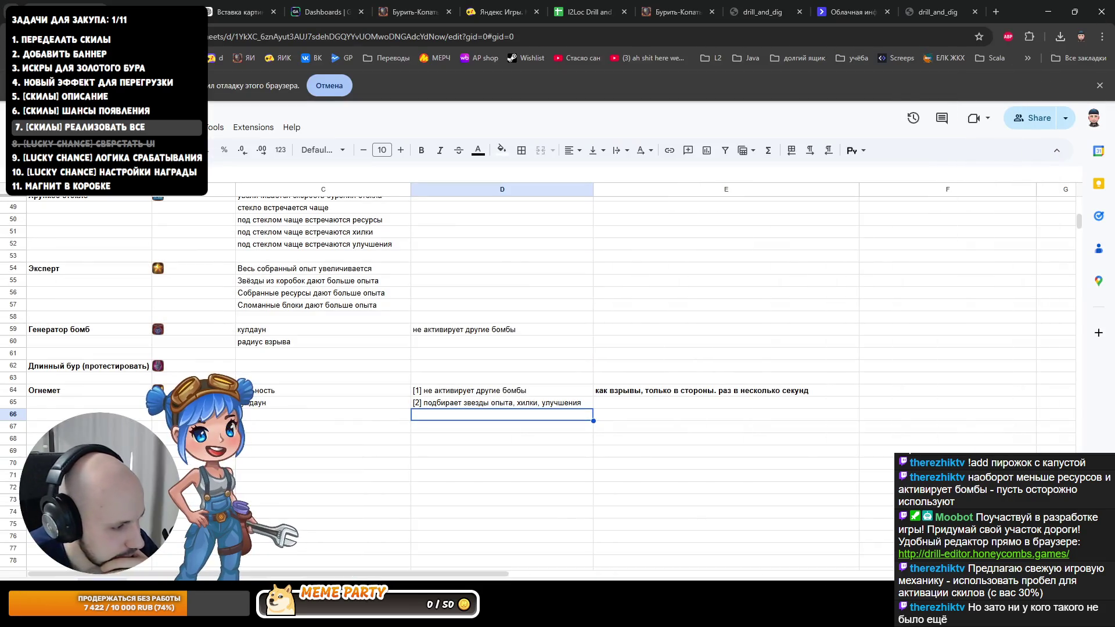
double_click(413, 418)
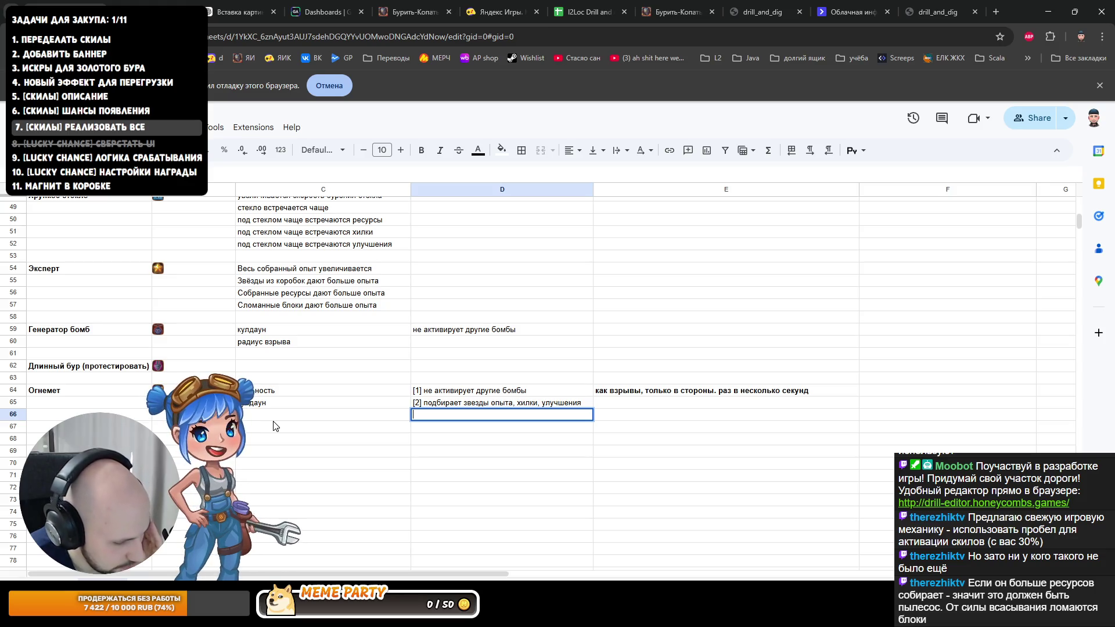
left_click(274, 420)
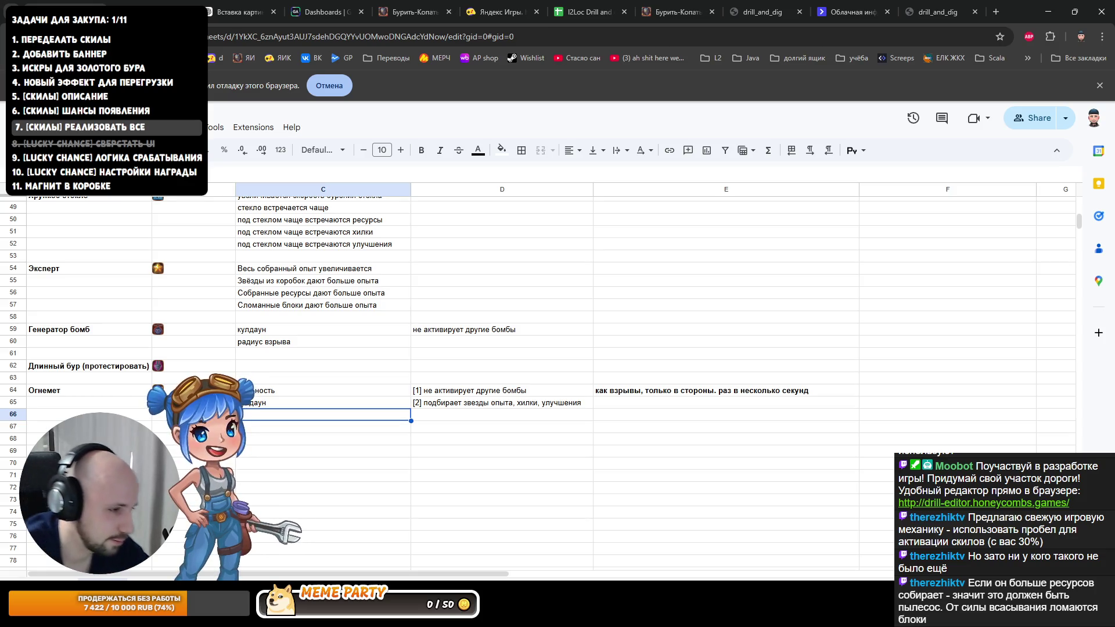
key("Down")
key("Down")
key("Down")
key("Left")
key("Left")
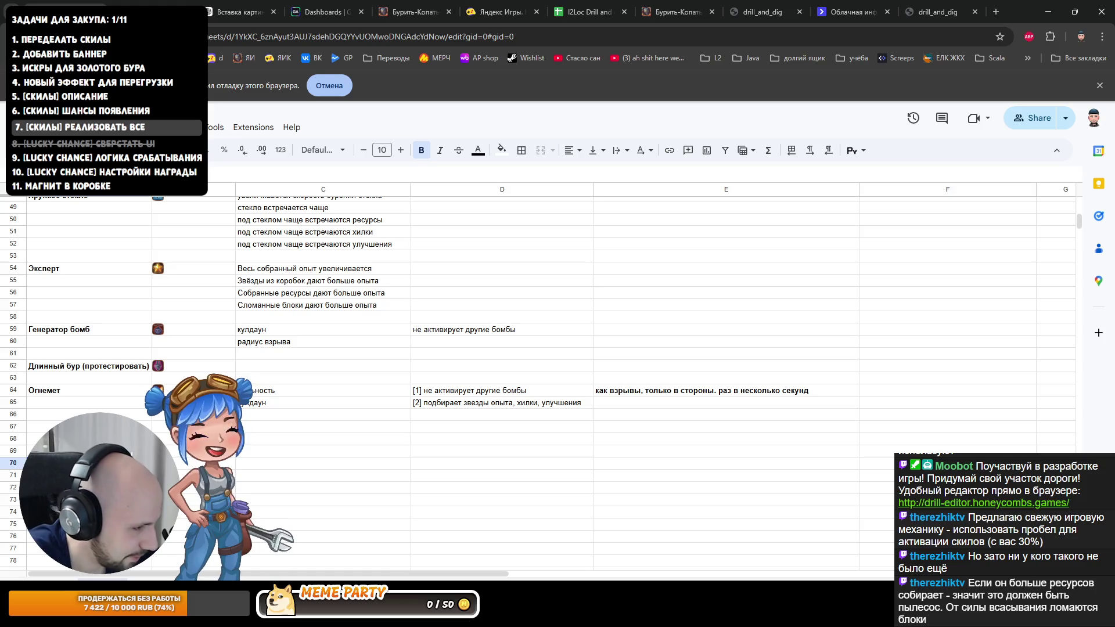
key("Up")
key("Up")
key("Up")
key("Down")
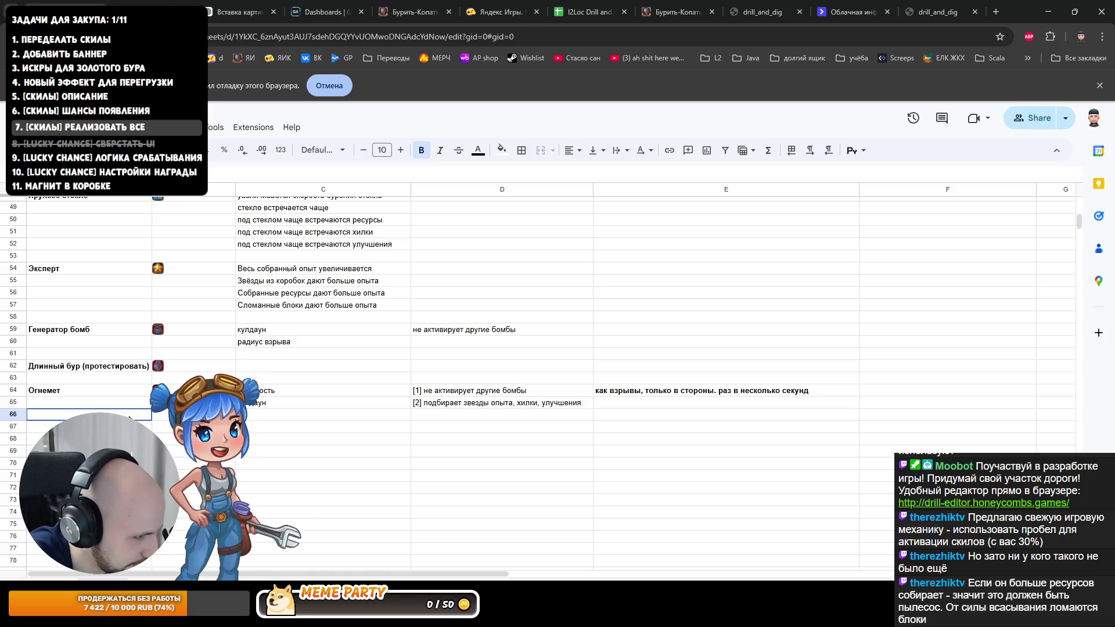
key("Up")
key("Up")
key("Down")
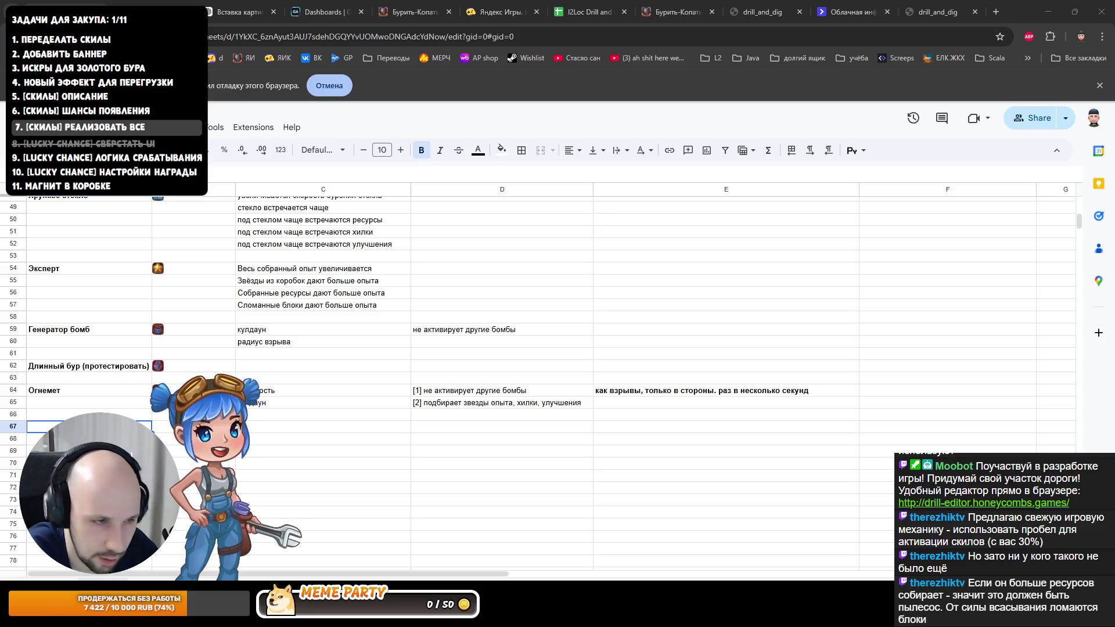
Step: Delete level_up_skill_icon_53.png from the icons folder, leaving only level_up_skill_icon_55.png
key("alt+Tab")
left_click_drag(629, 182, 699, 114)
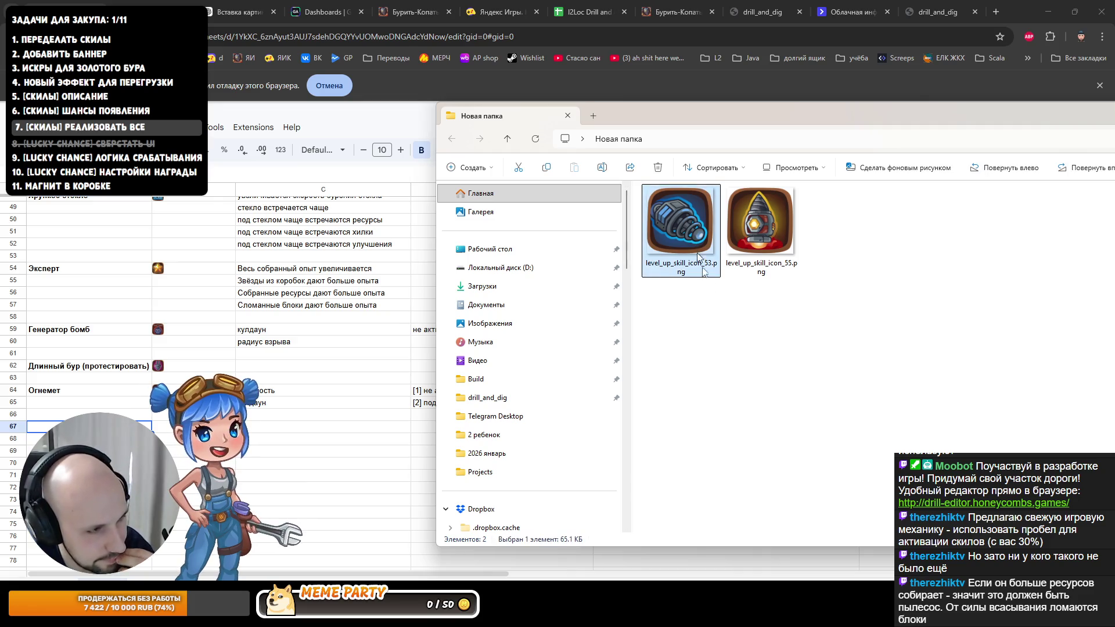
key("Delete")
left_click(719, 268)
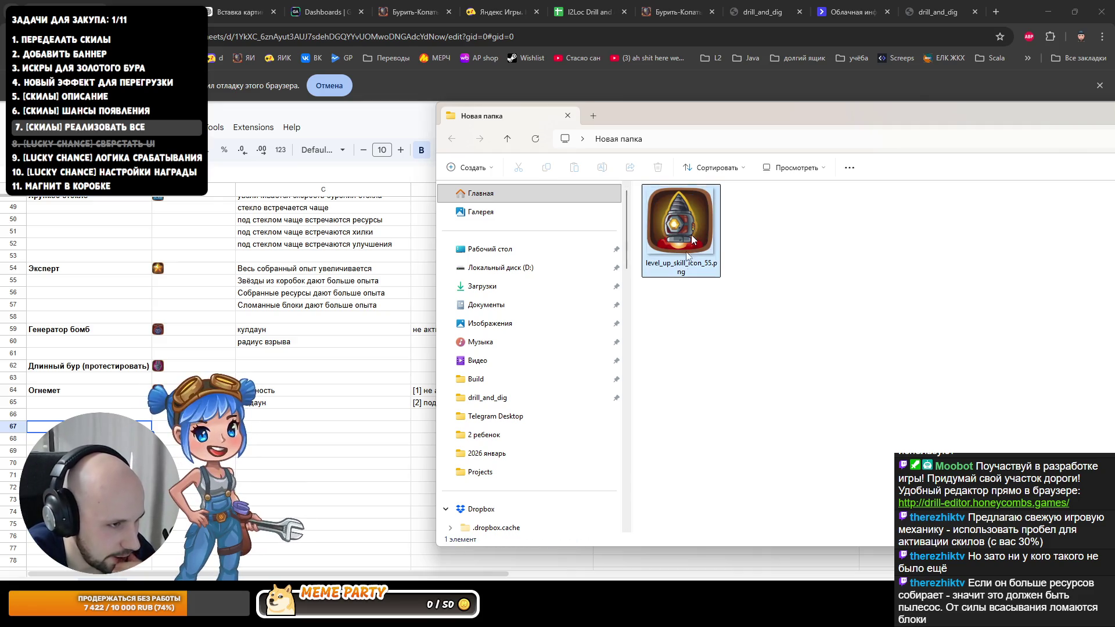
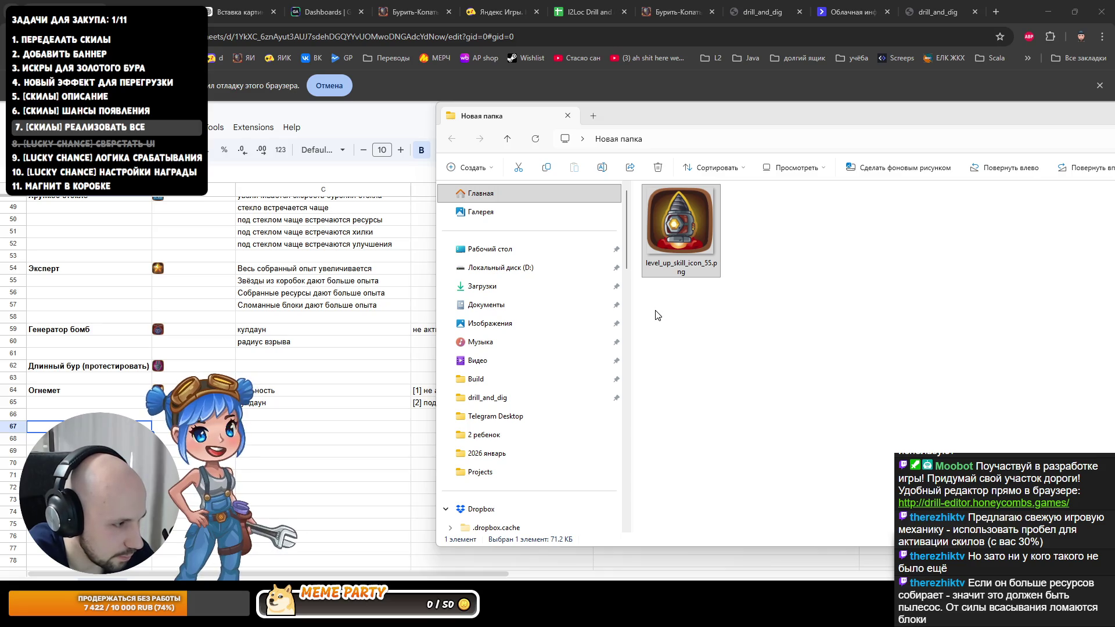
Step: Pick the level-up skill icon file, then hide Explorer and return to the skills sheet
left_click(687, 233)
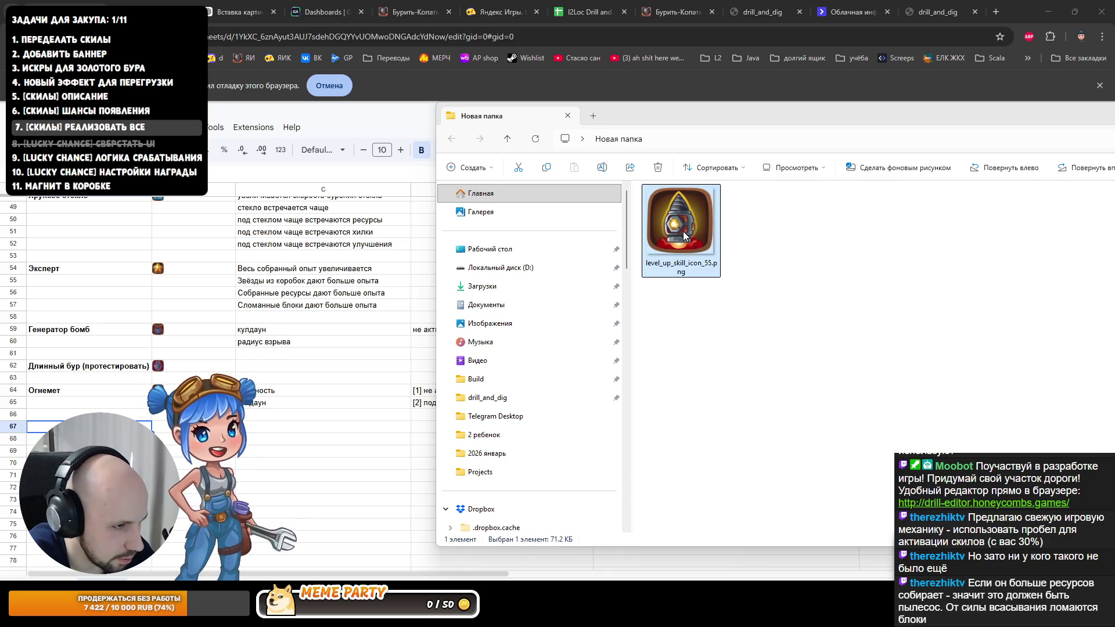
left_click_drag(675, 232, 251, 412)
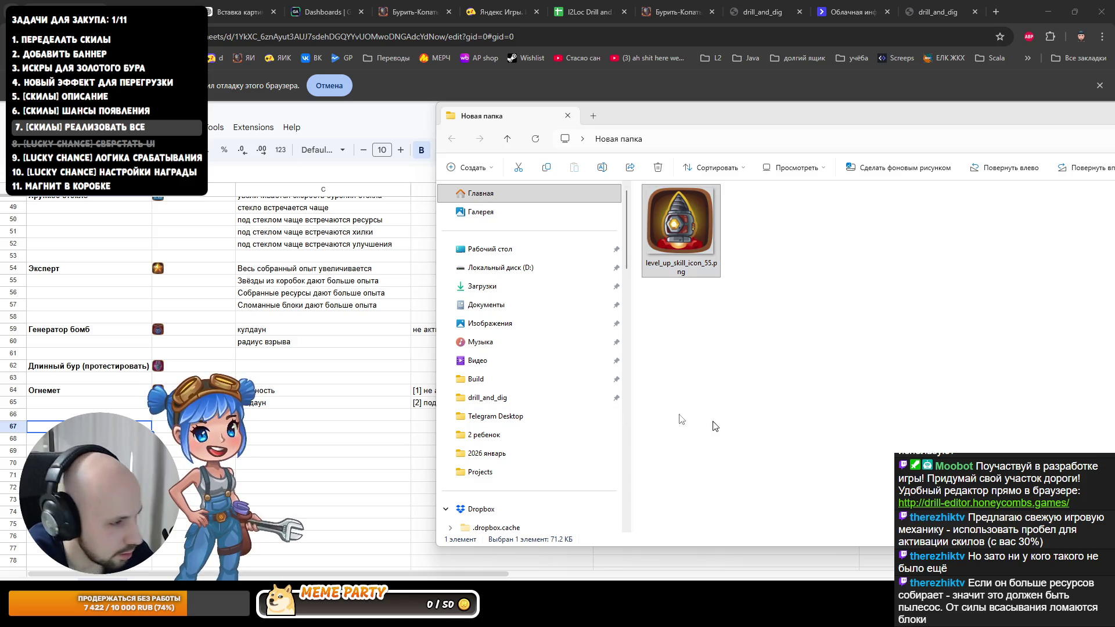
key("alt+Tab")
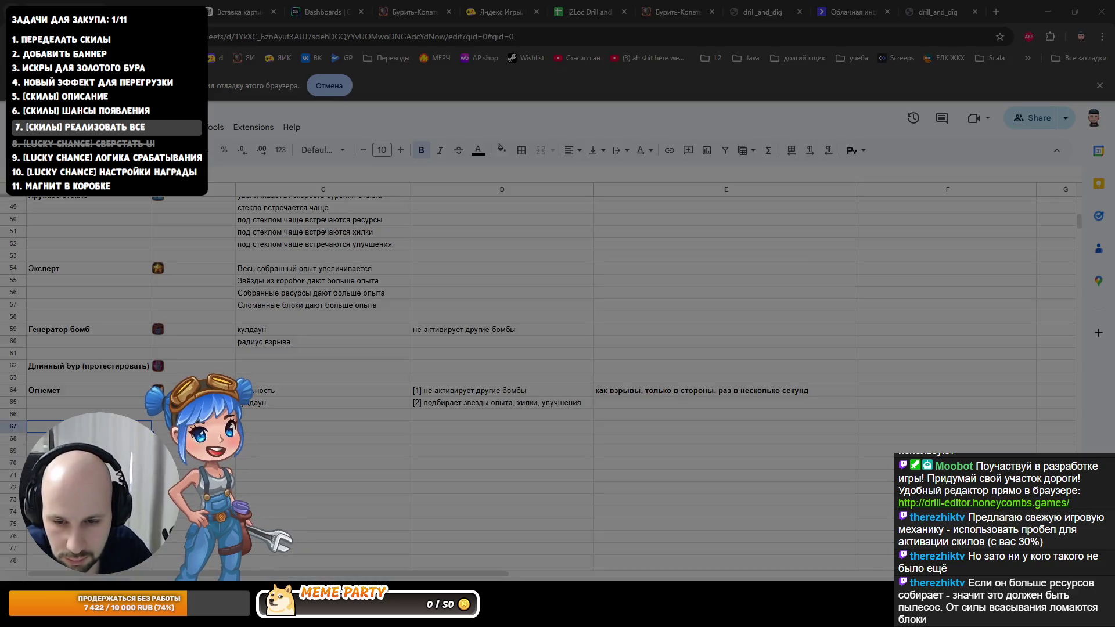
key("ctrl+s")
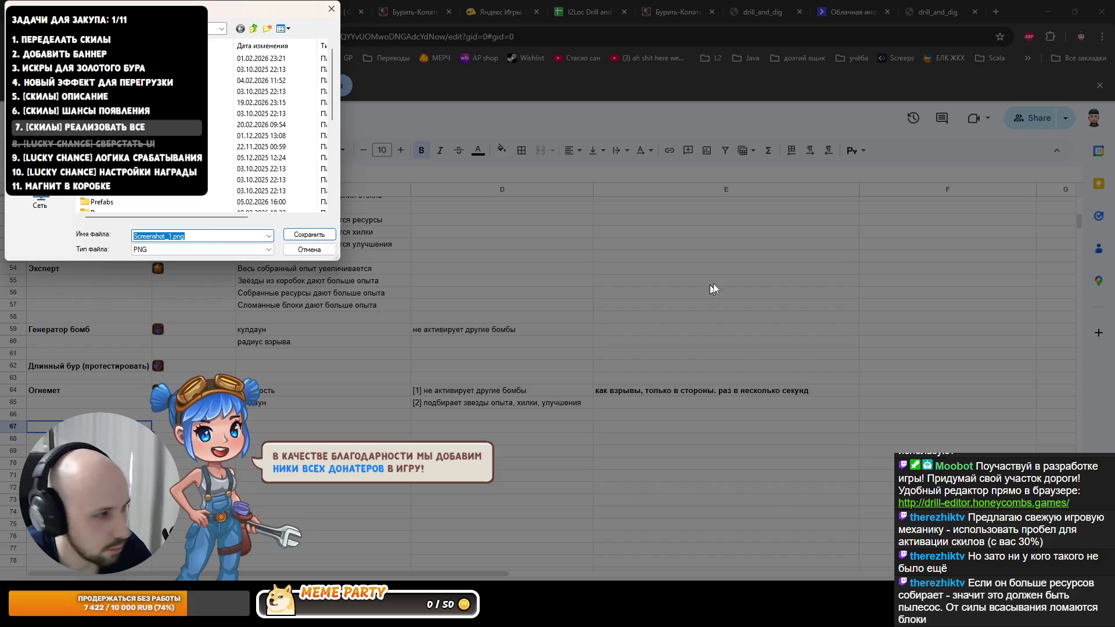
key("Return")
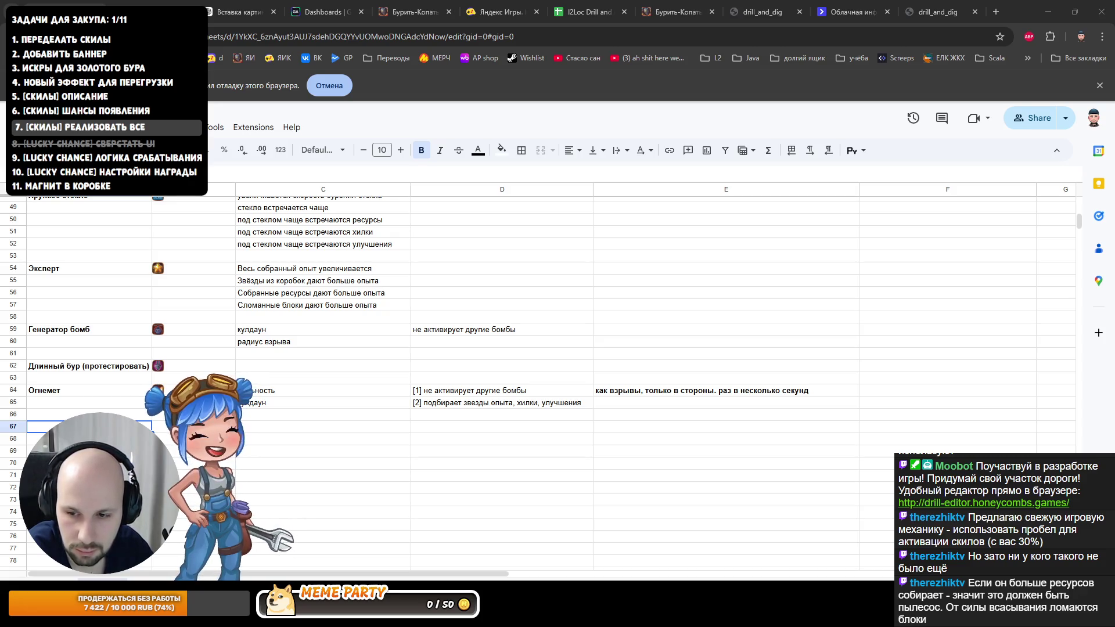
type("Ракет")
Step: Insert the rocket skill icon over cells beside Ракеты in row 67 and enter its first parameter
left_click(122, 126)
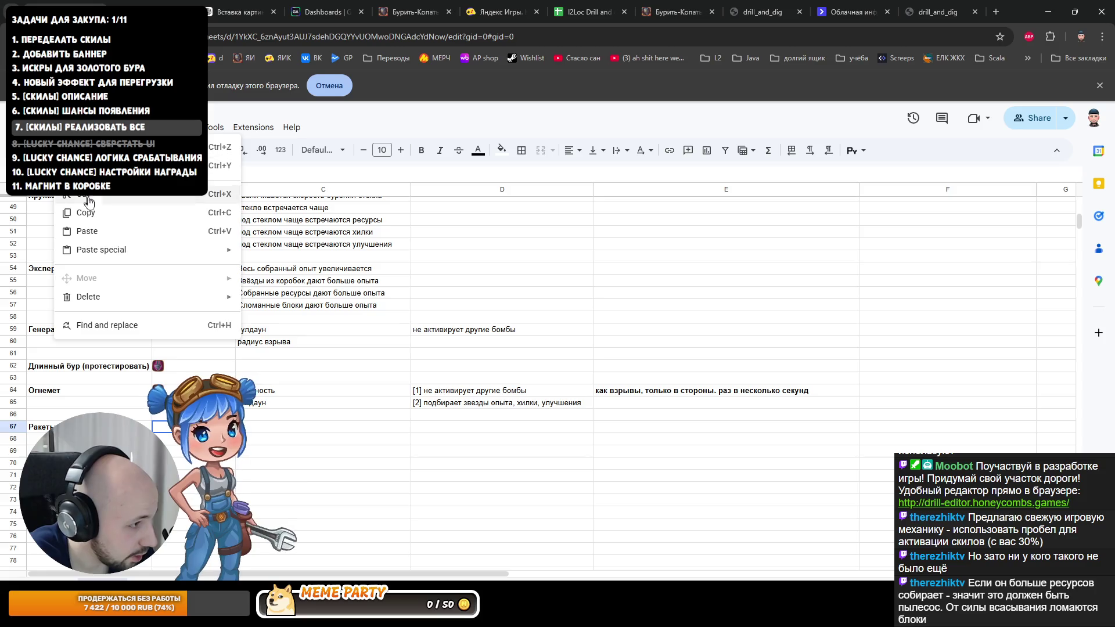
mouse_move(140, 297)
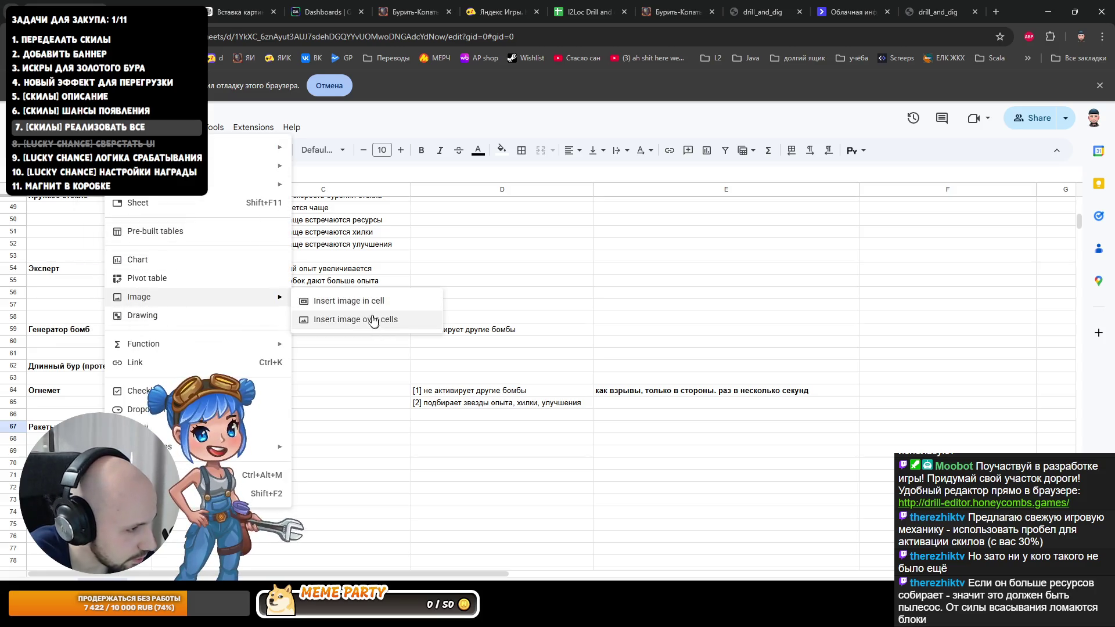
left_click(349, 301)
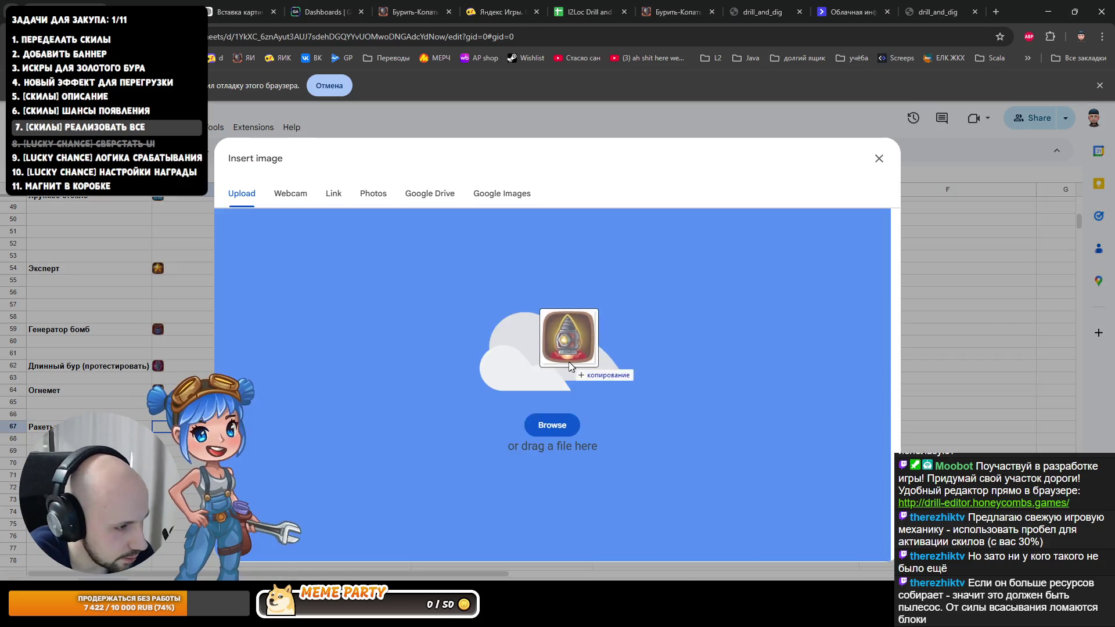
left_click_drag(571, 367, 561, 353)
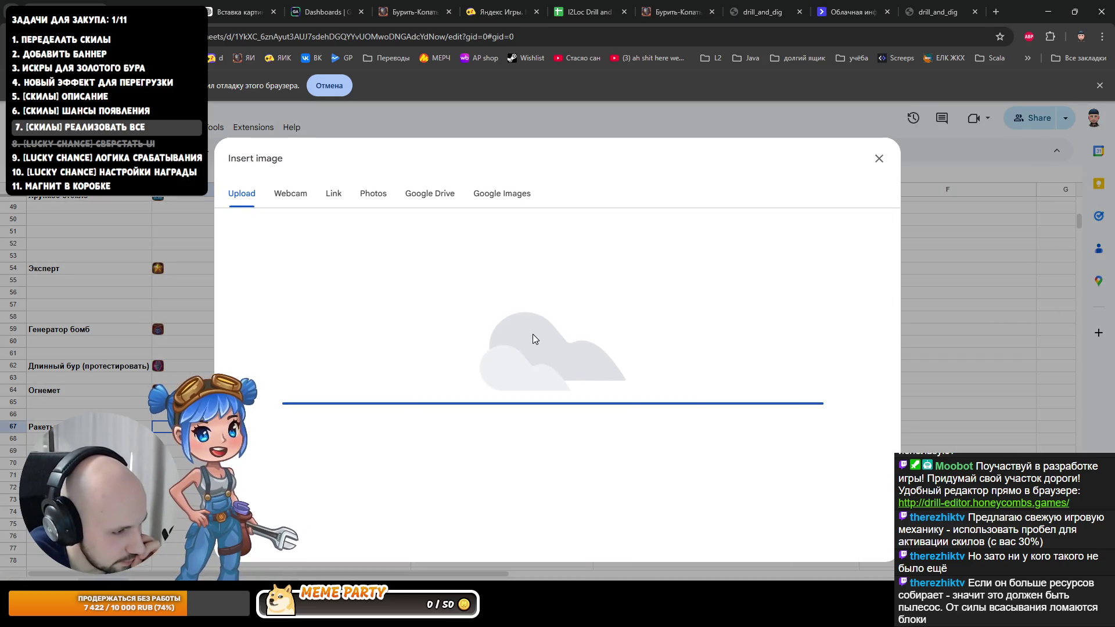
key("Right")
type("ра")
type("ль")
type("ность")
key("Return")
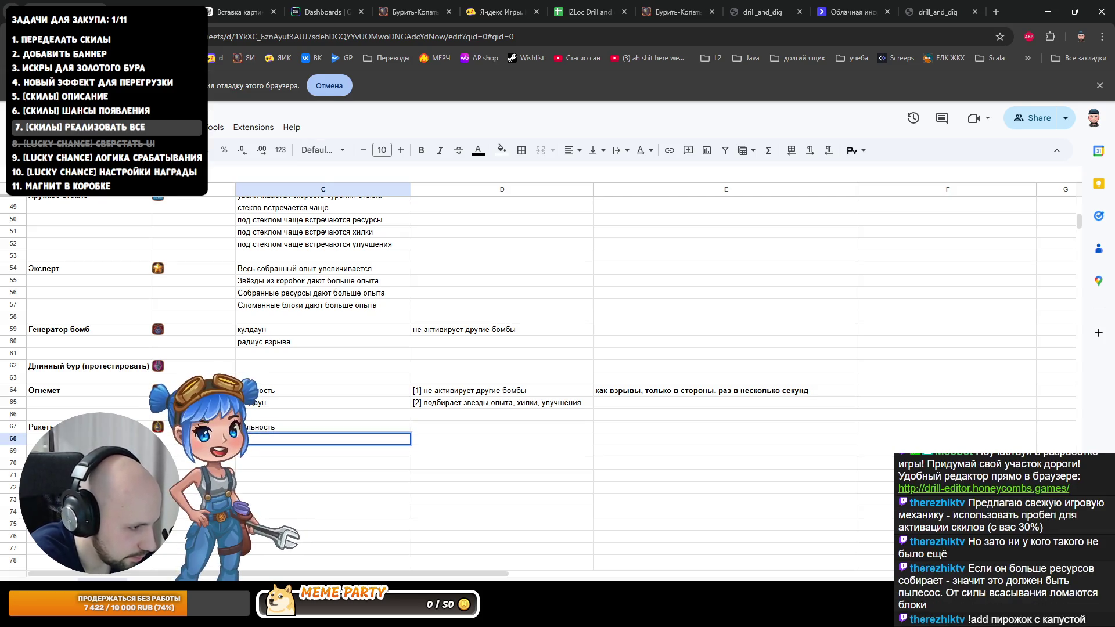
type("кулдаун")
Step: Add the кулдаун parameter in C68 and copy the two Огнемет notes from D64:D65 into the rocket rows
key("Return")
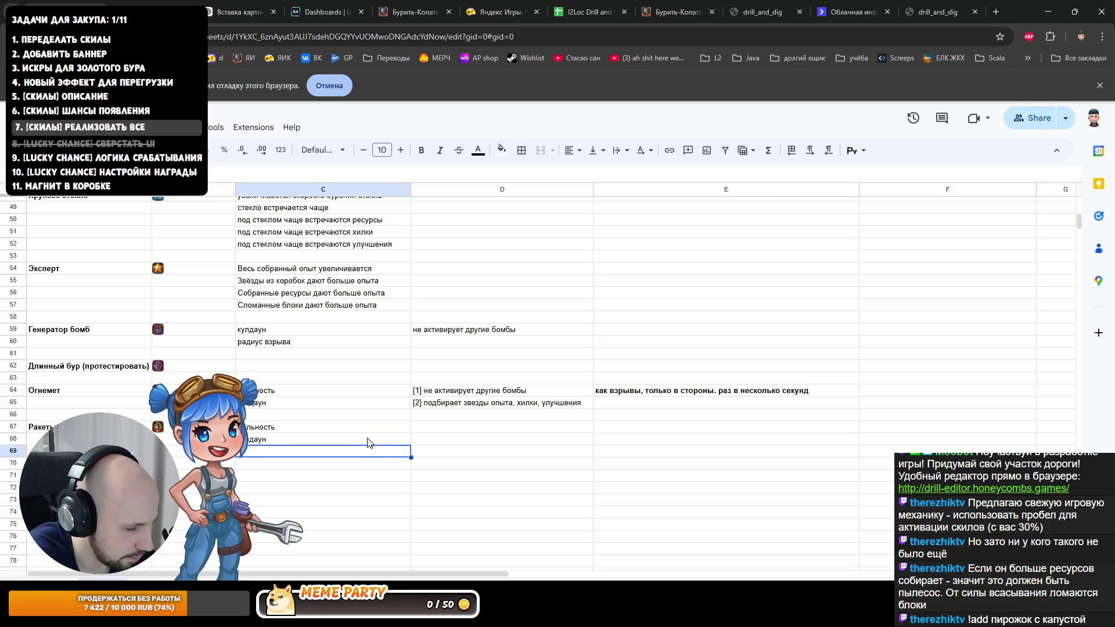
left_click_drag(462, 390, 462, 403)
key("ctrl+c")
left_click(442, 428)
key("ctrl+v")
left_click(443, 477)
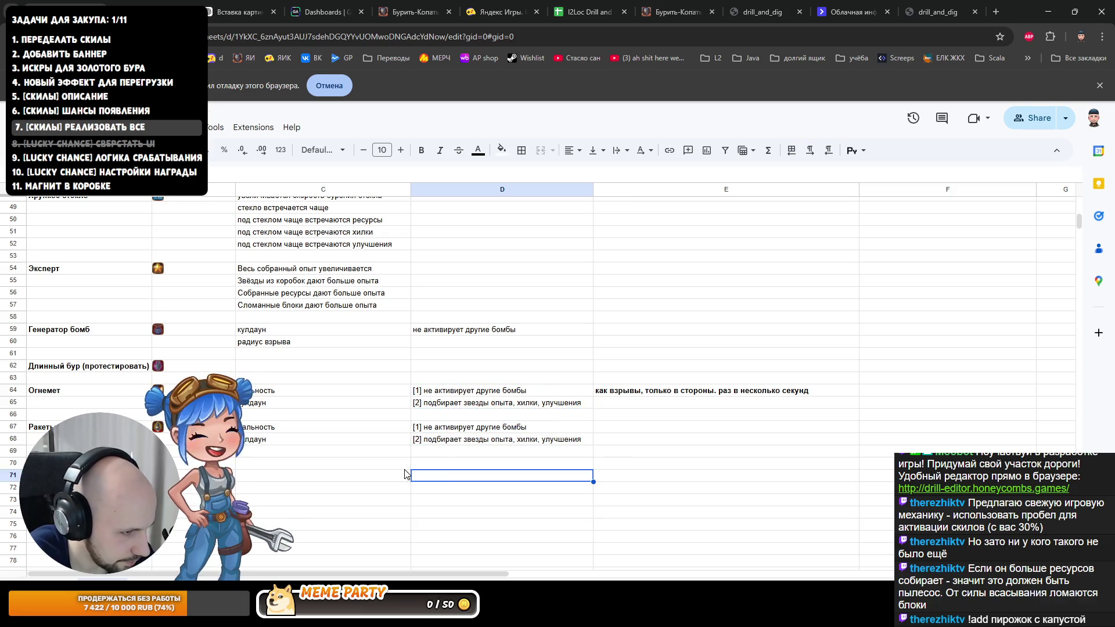
Step: Enter the description «стреляет вверх, ломает блоки сверху» in E67, then select the skill name to rename it
key("Right")
key("ctrl+Up")
key("Down")
key("Down")
key("Down")
type("ст")
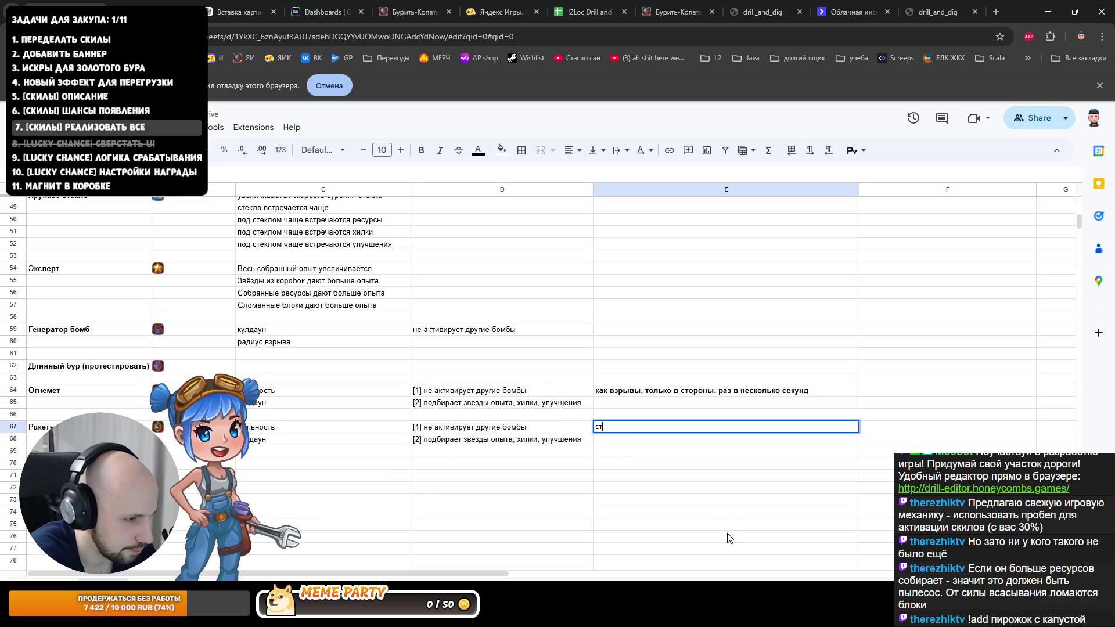
key("Up")
key("Up")
key("Up")
key("Escape")
key("Down")
key("Down")
key("Down")
type("реляет")
key("Escape")
type("стреляет вверх, ломает блоки сверху")
key("Return")
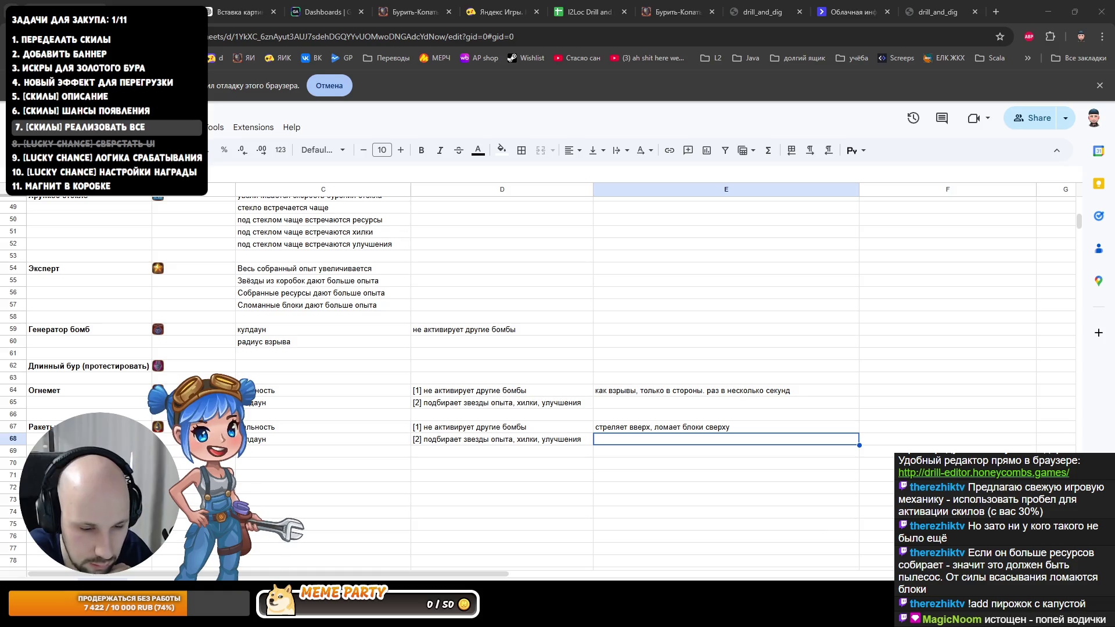
left_click(87, 428)
type("Выстр")
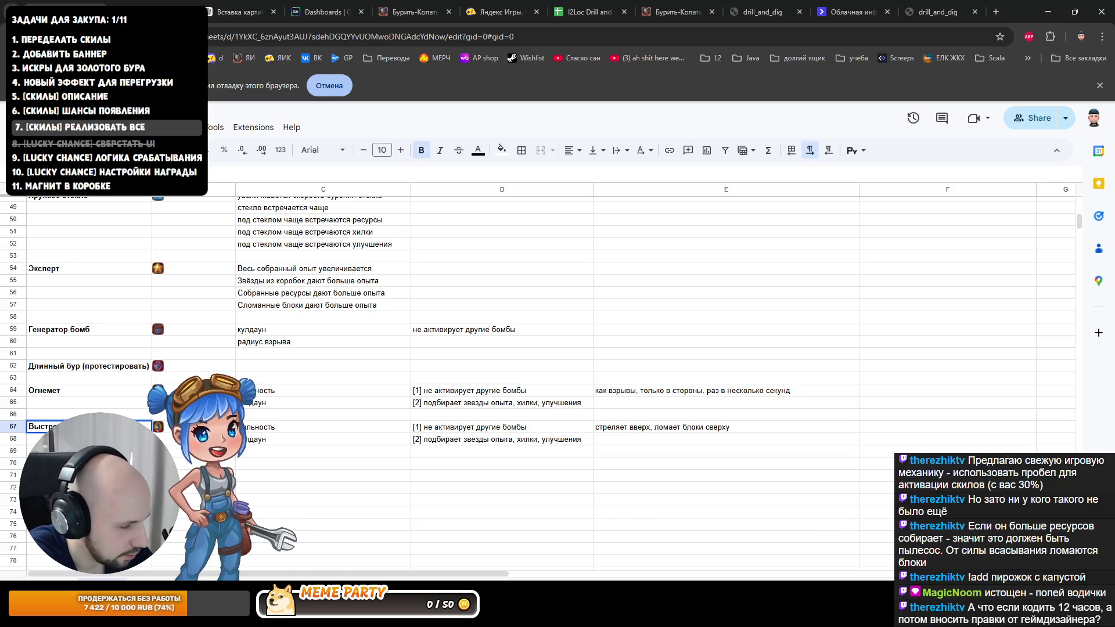
Step: Replace the Ракеты name in row 67 with a new skill name starting «Выстр…»
key("Return")
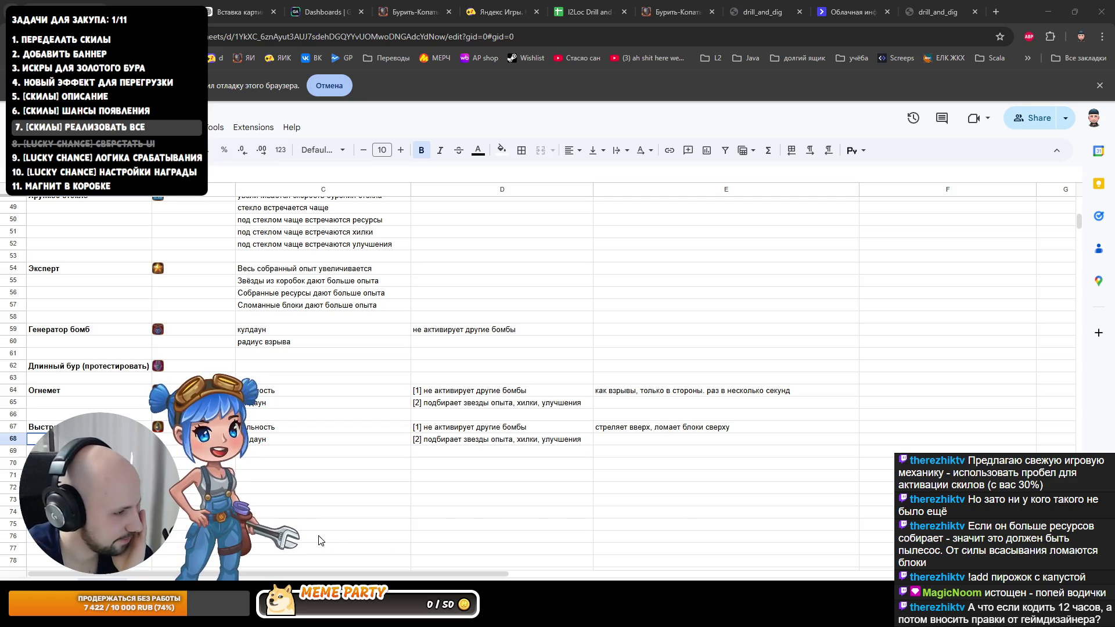
left_click(327, 524)
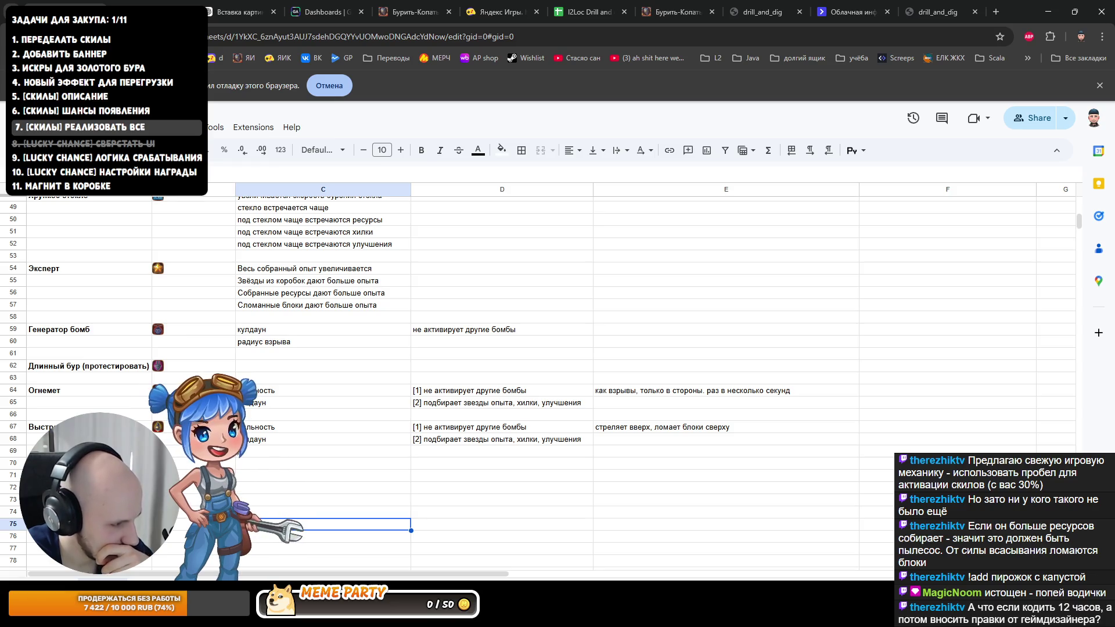
scroll(557, 383, "up", 10)
scroll(558, 383, "down", 5)
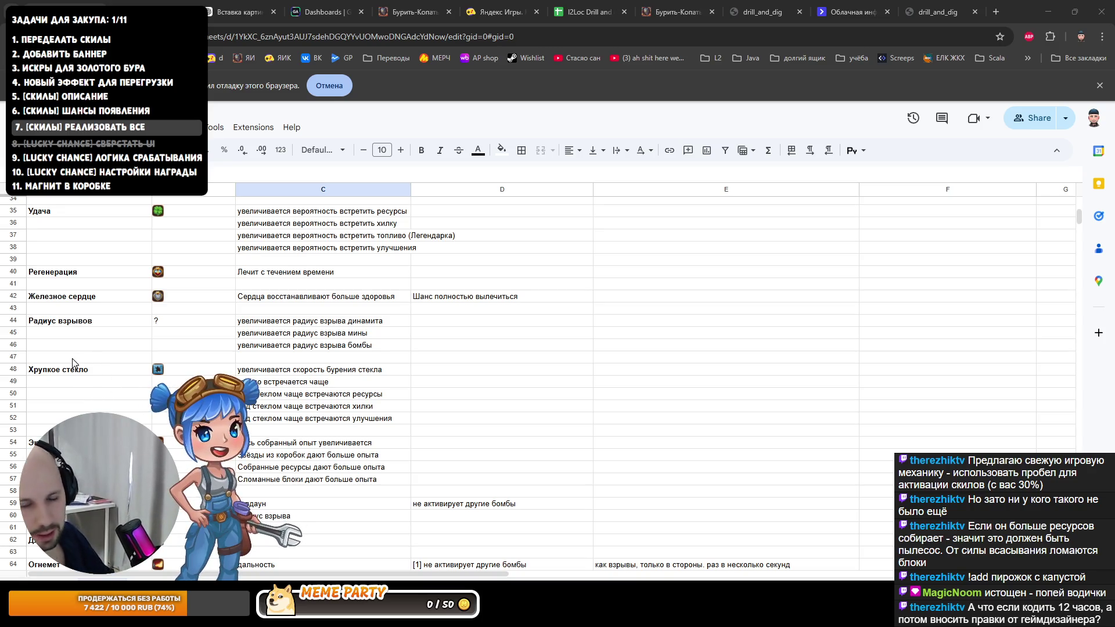
scroll(558, 383, "down", 3)
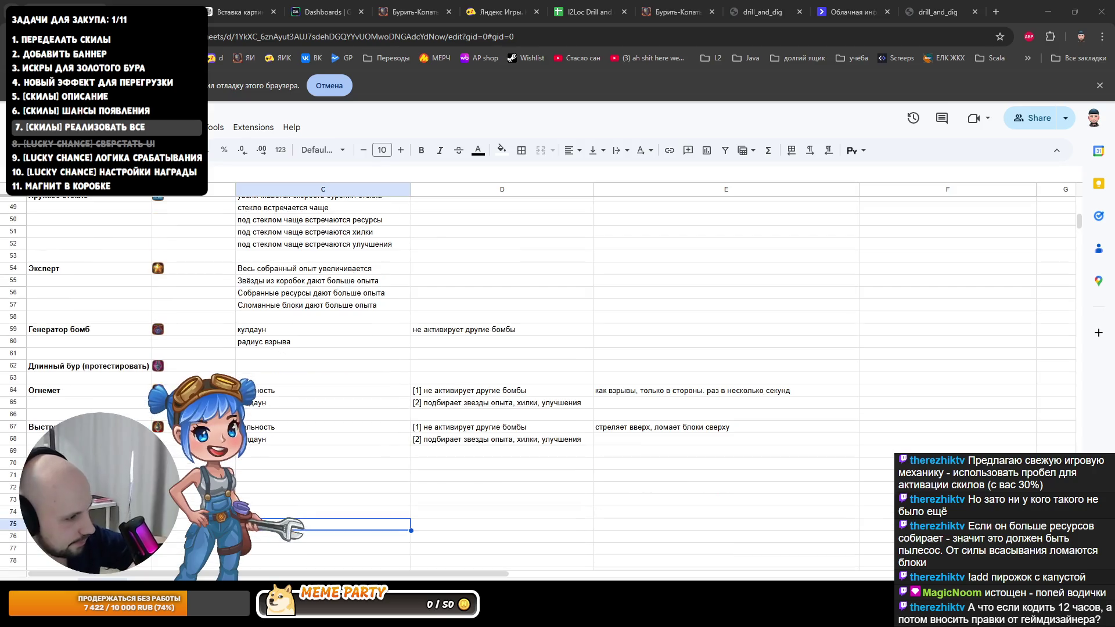
Step: Enter the note «вылетает, собирает ресурс» in E70 and return to column C
key("ctrl+b")
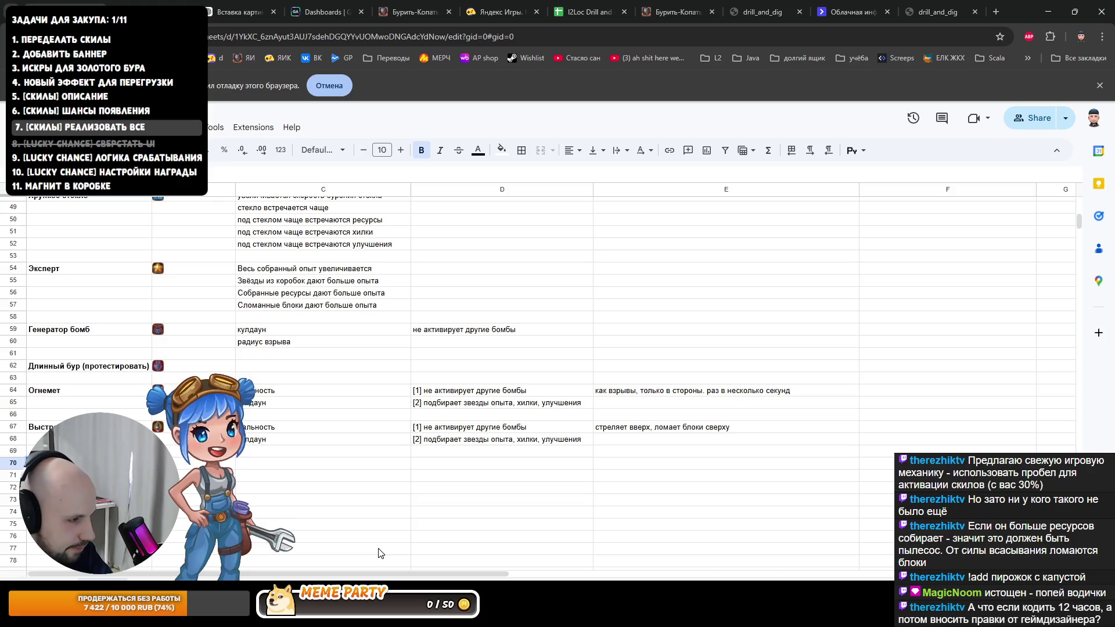
key("Down")
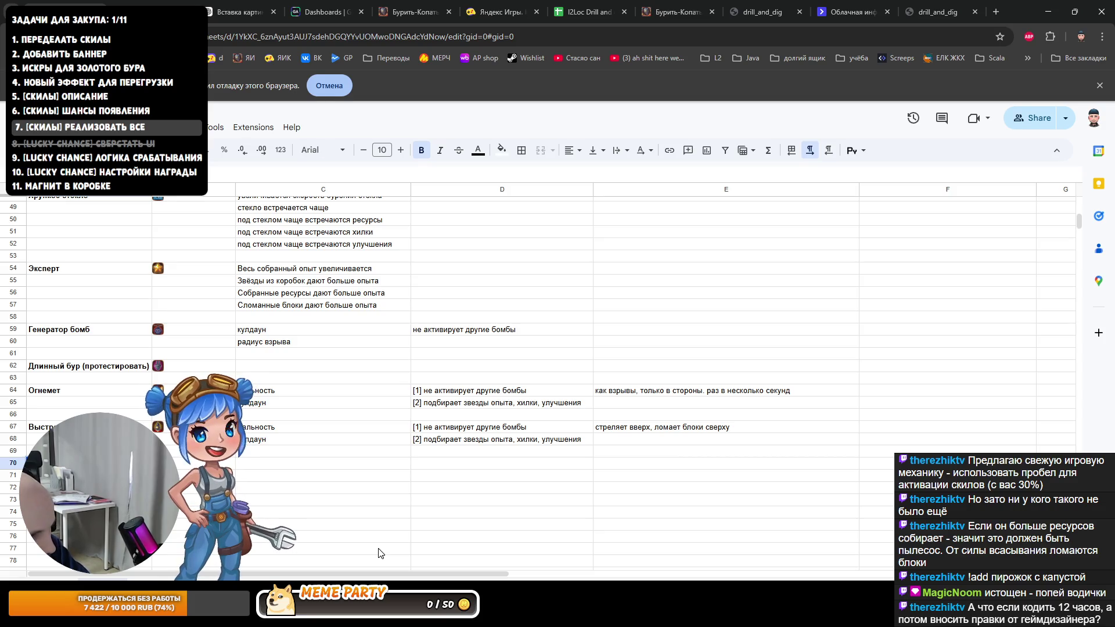
key("Down")
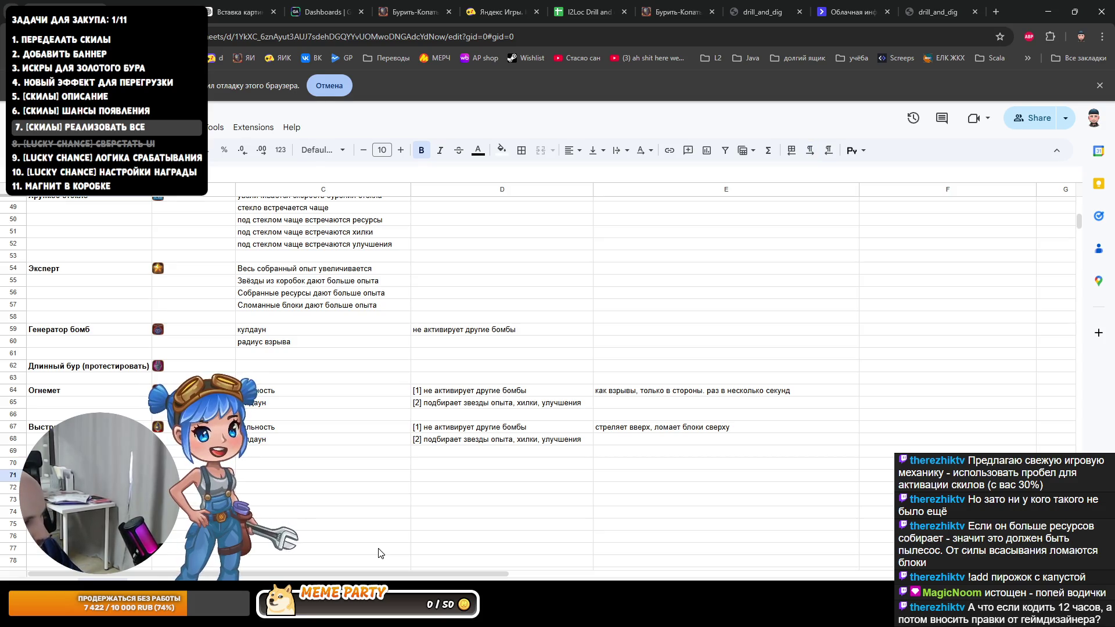
key("Right")
key("Right")
key("Up")
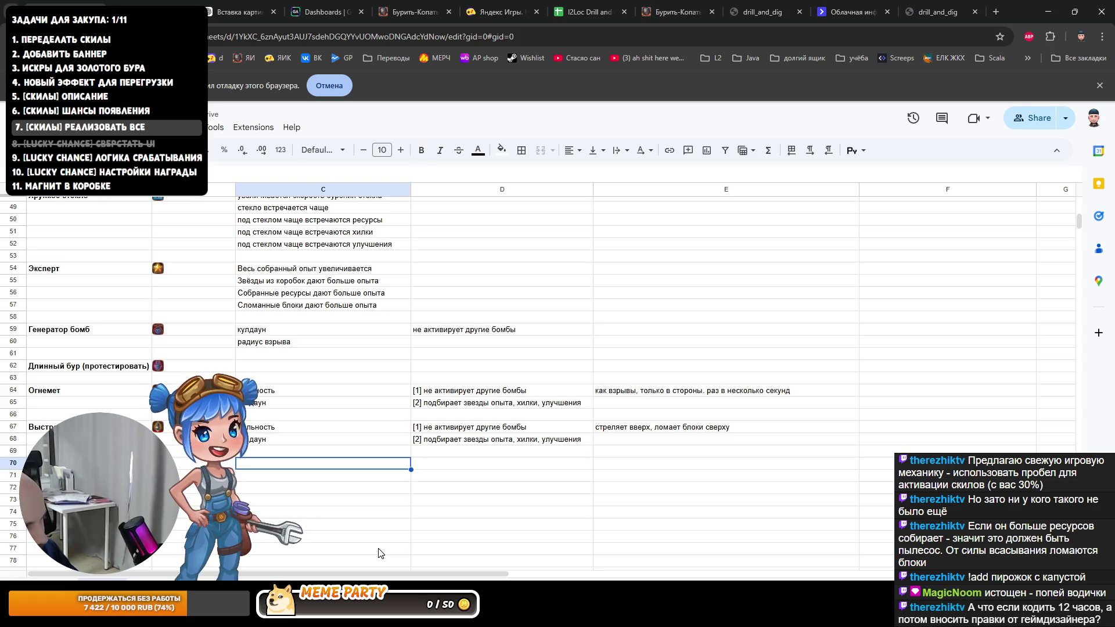
key("Right")
key("Right")
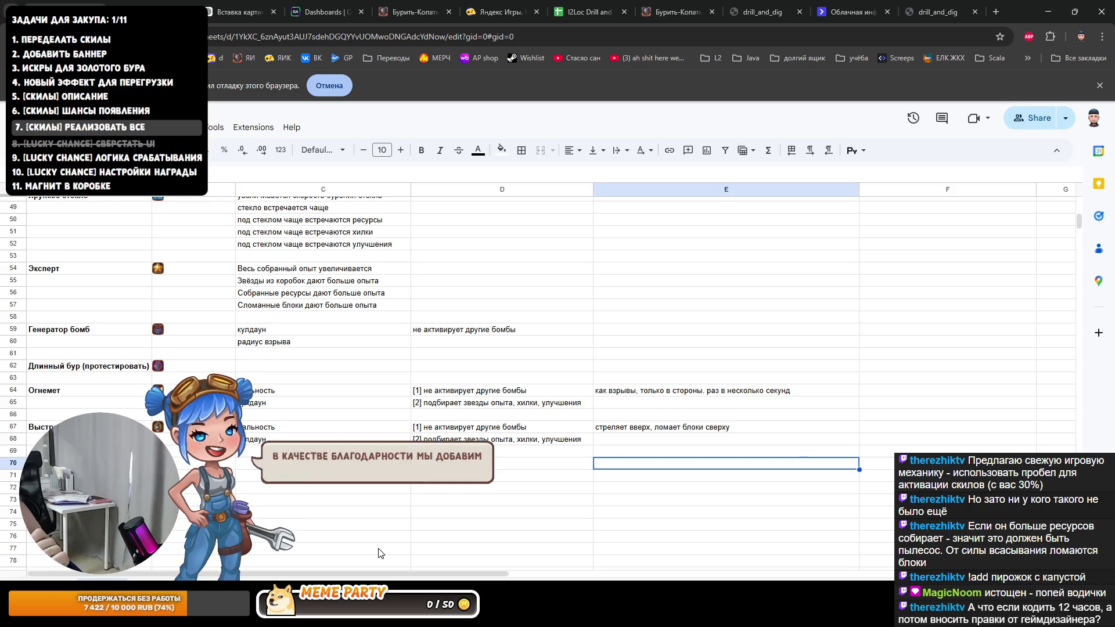
key("Left")
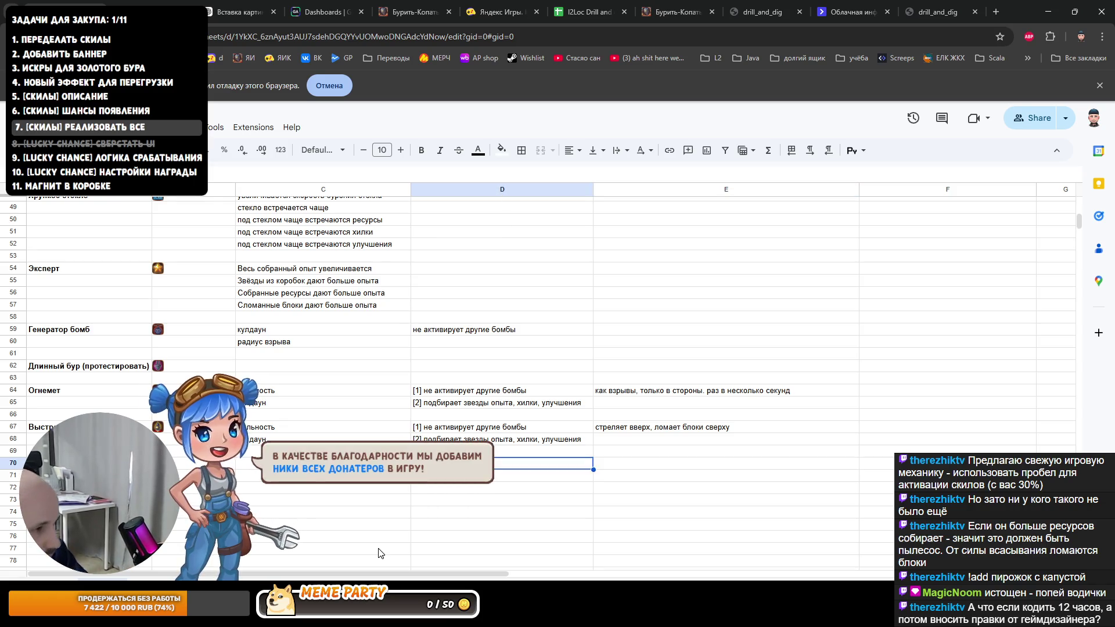
key("Left")
key("Left")
key("Left")
key("Left")
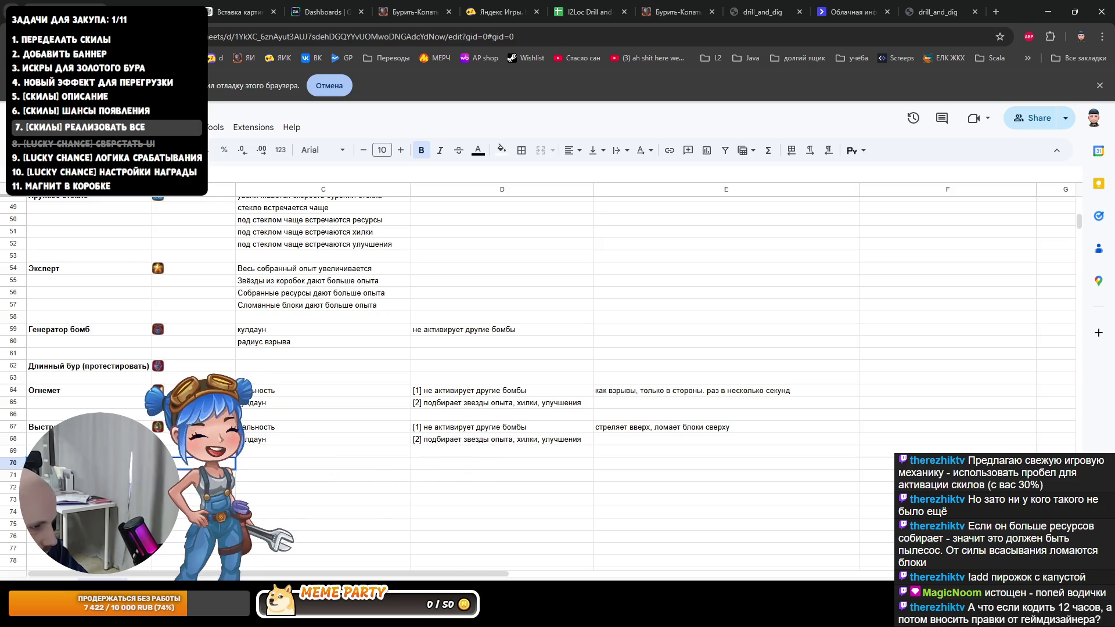
key("Right")
key("Right")
key("Right")
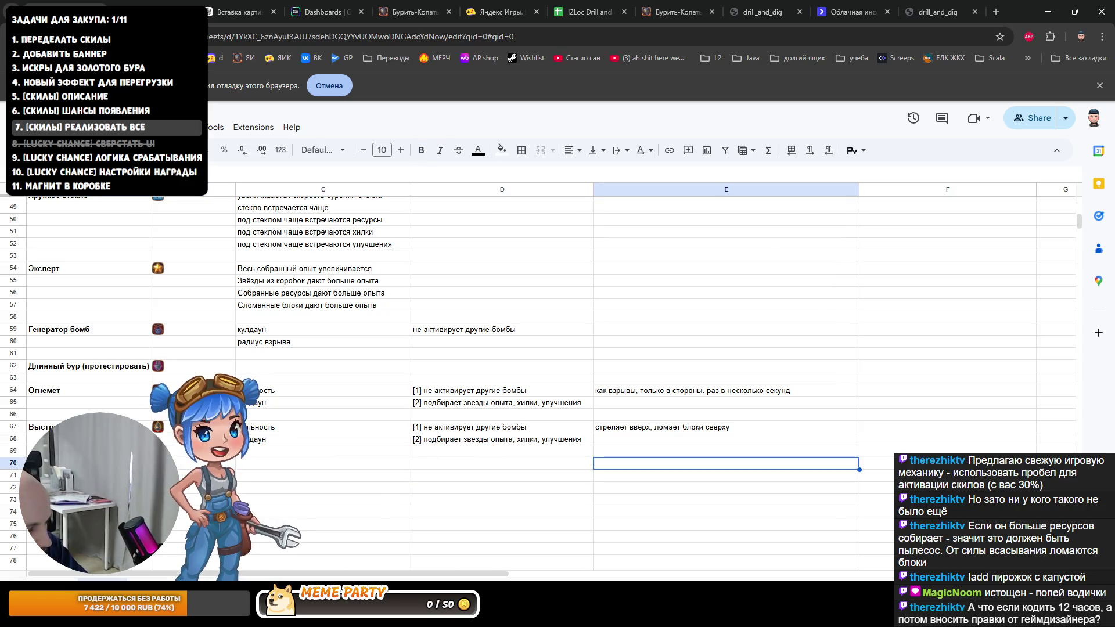
type("вылетает, собирает ресурс")
key("Return")
key("Left")
key("Left")
key("Up")
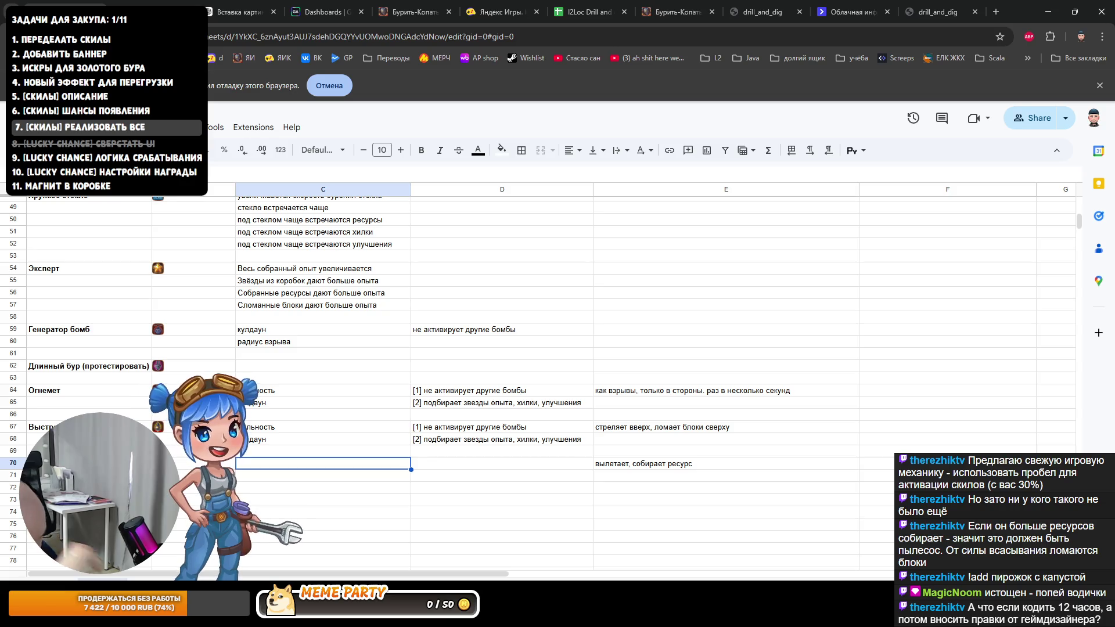
type("время")
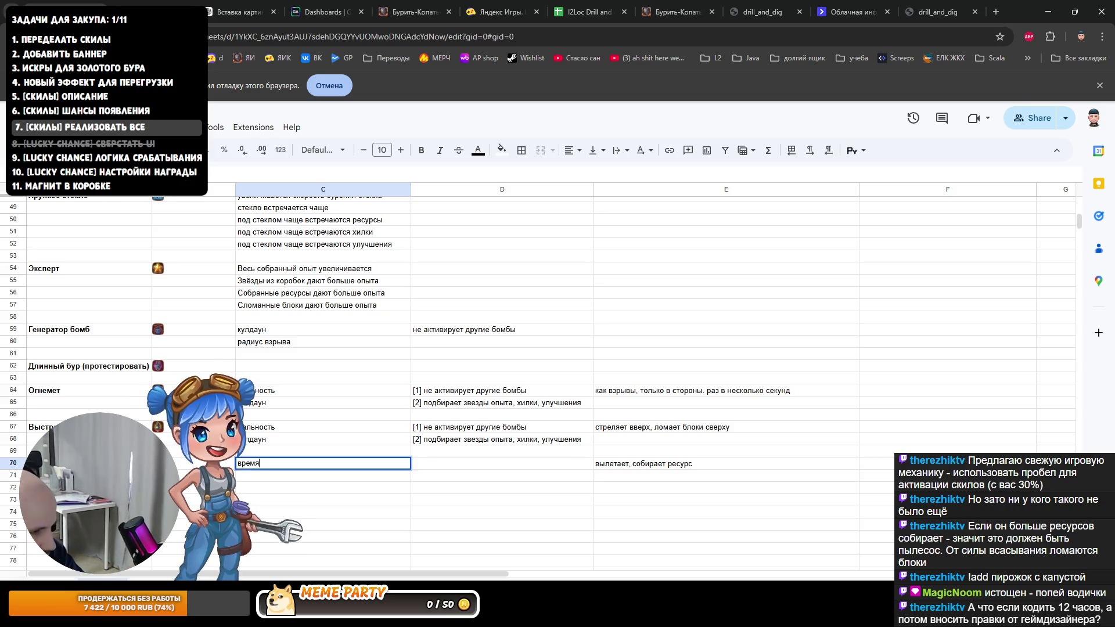
Step: Enter «скорость бурения» in C70 and the robot count parameter in C71
key("BackSpace")
key("BackSpace")
key("BackSpace")
key("Escape")
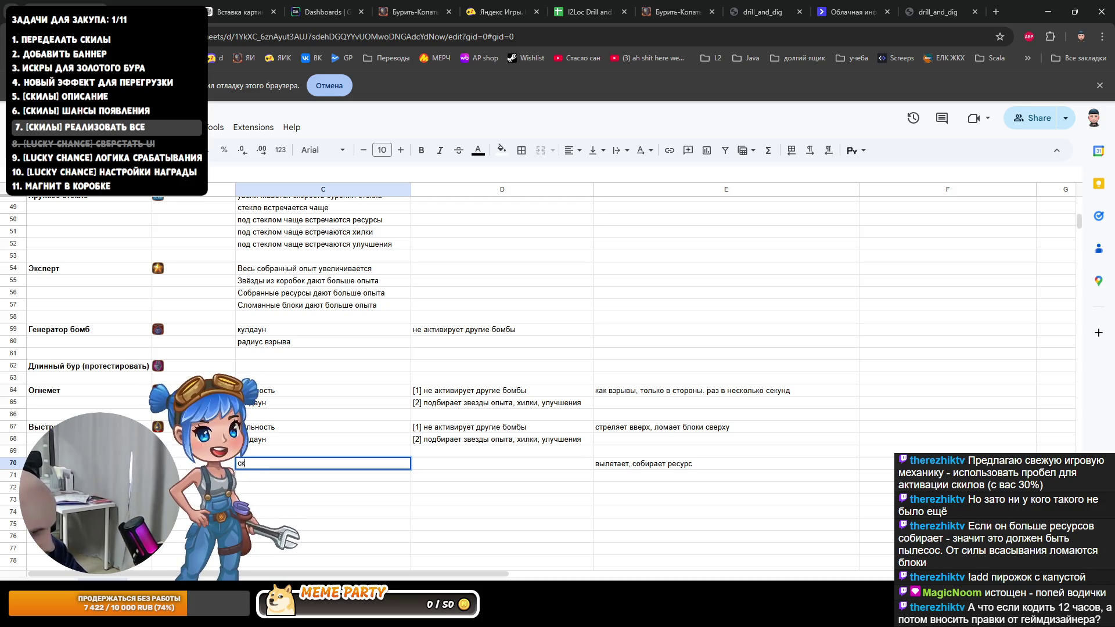
type("орость бурения")
key("Return")
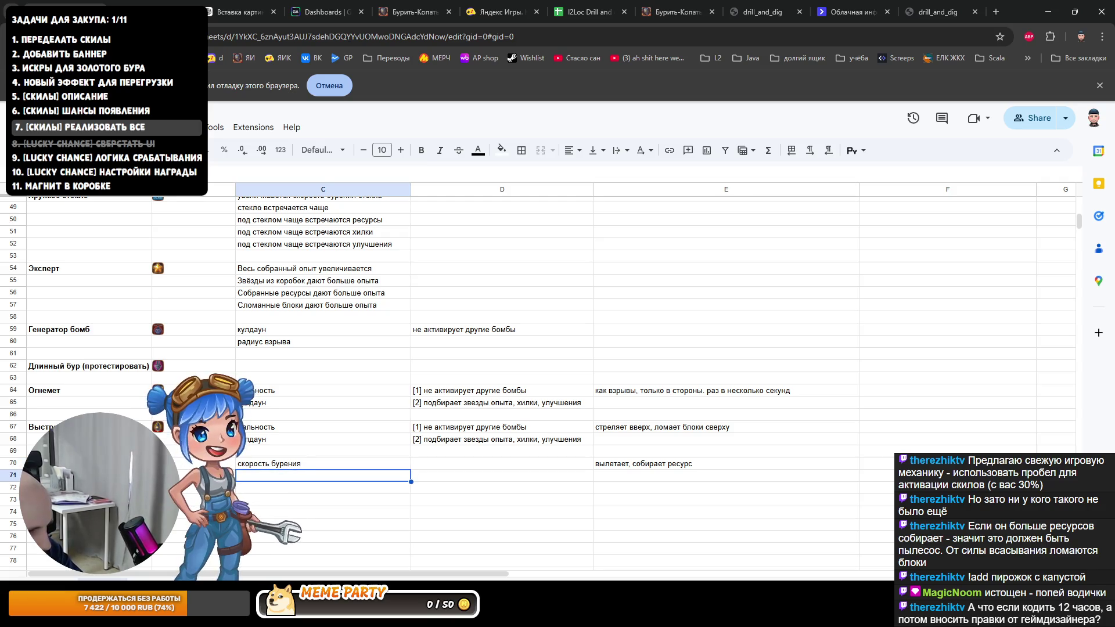
type("к")
key("Escape")
type("количетсво робото")
key("Return")
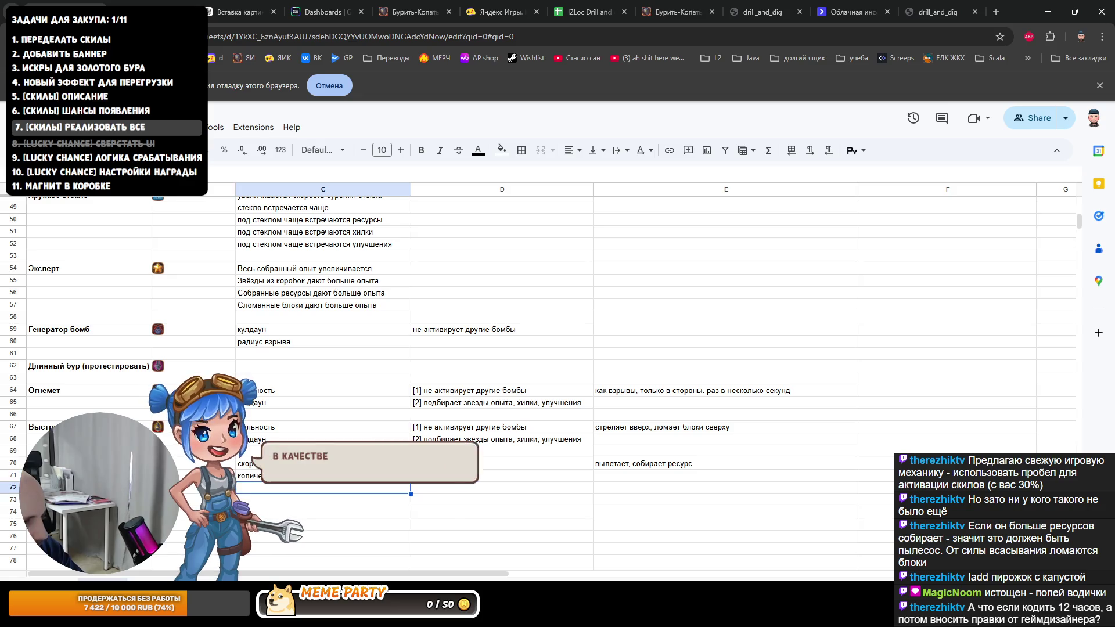
key("Return")
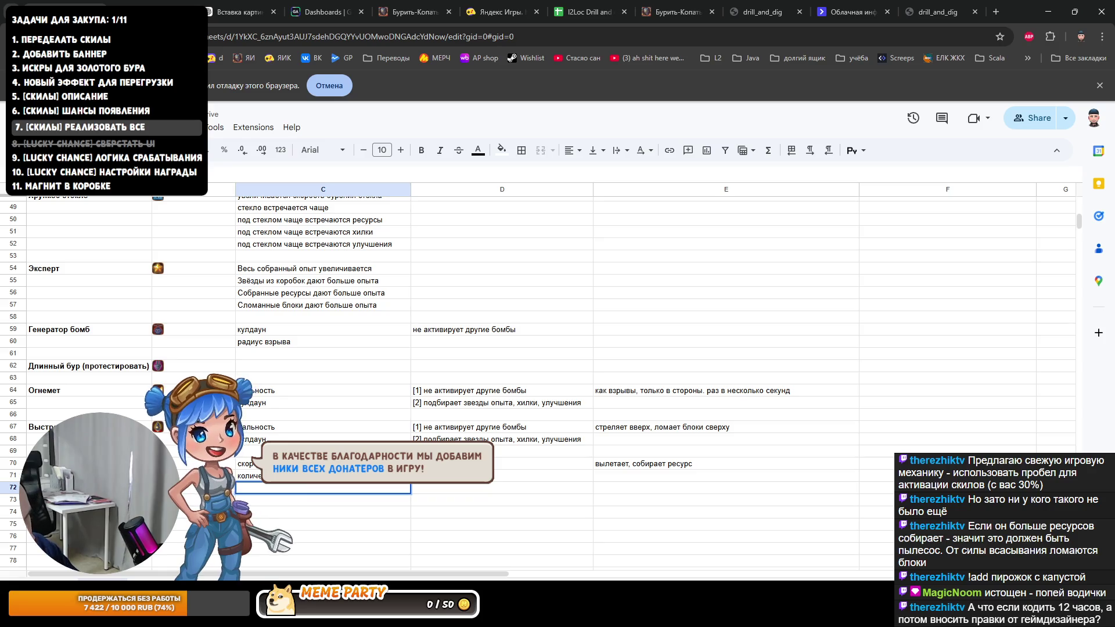
key("Tab")
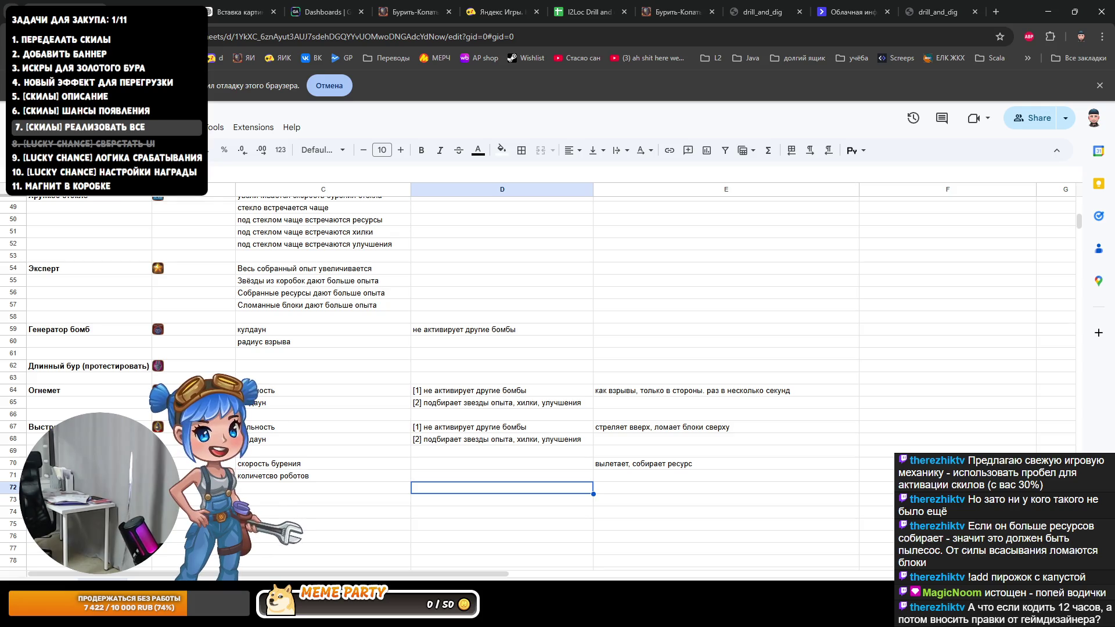
Step: Amend C71 to «количество роботов (легендарный)» and move on to row 73
left_click(353, 480)
double_click(352, 479)
type("(")
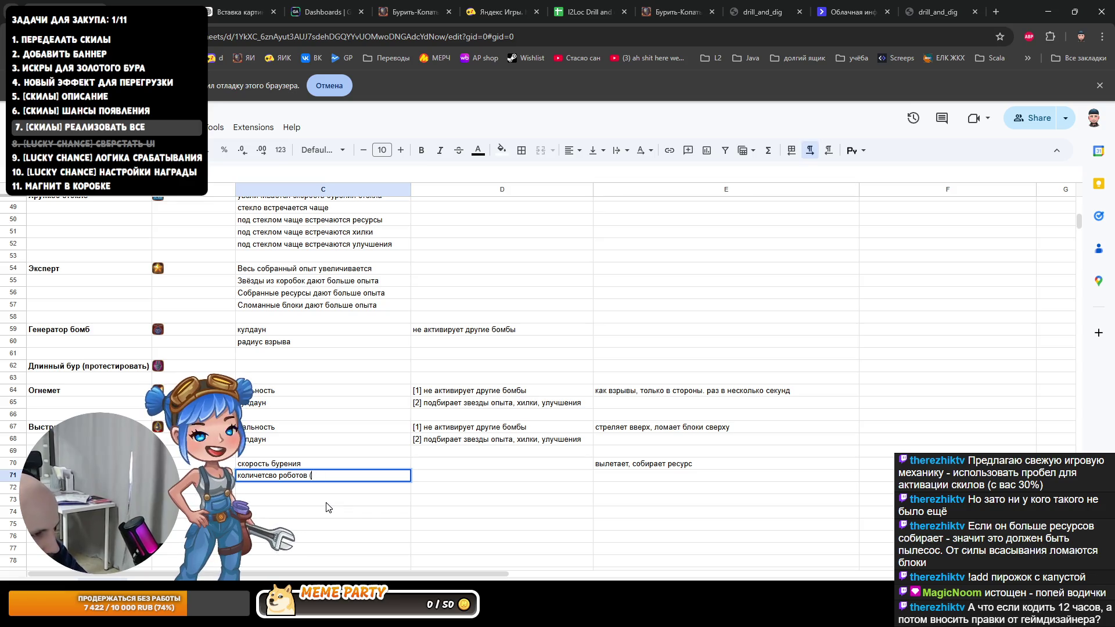
type("легендарны")
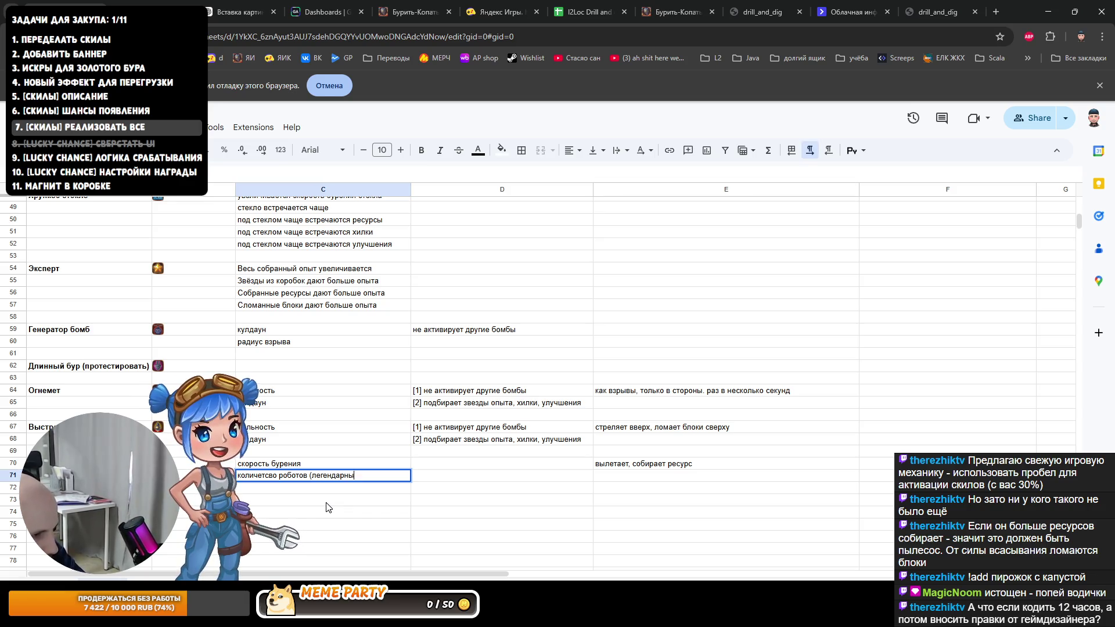
type("й)")
key("Return")
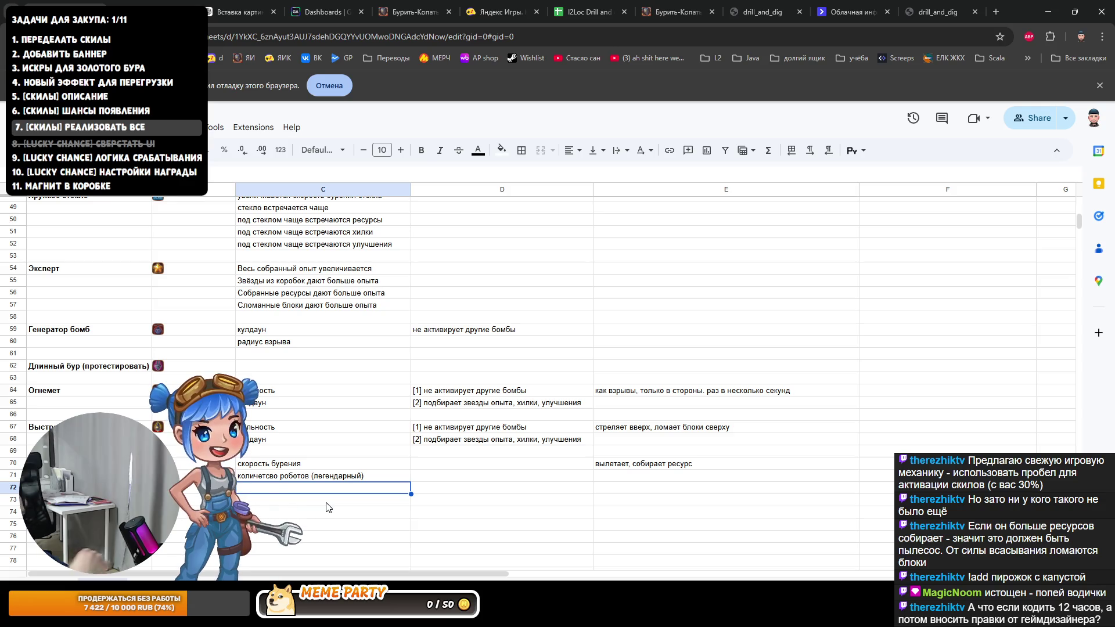
key("Left")
key("Down")
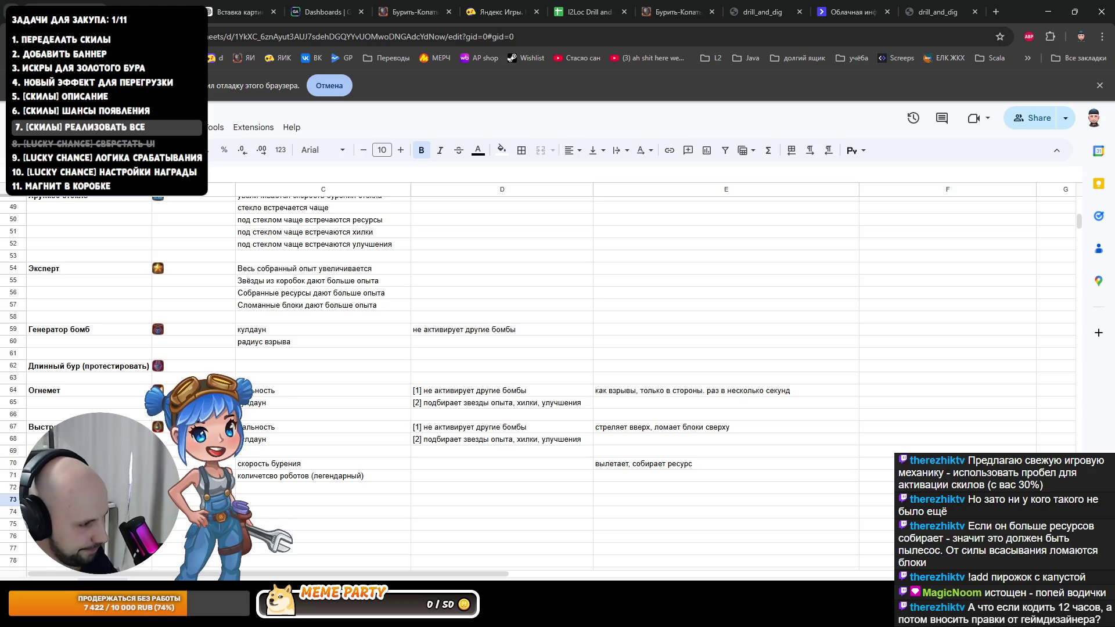
key("Right")
type("скорость стрельбюы")
Step: Enter «скорость стрельбы» in C73 and «количество пушек» in C75, fixing typos
key("BackSpace")
key("BackSpace")
type("ы")
key("Return")
key("Return")
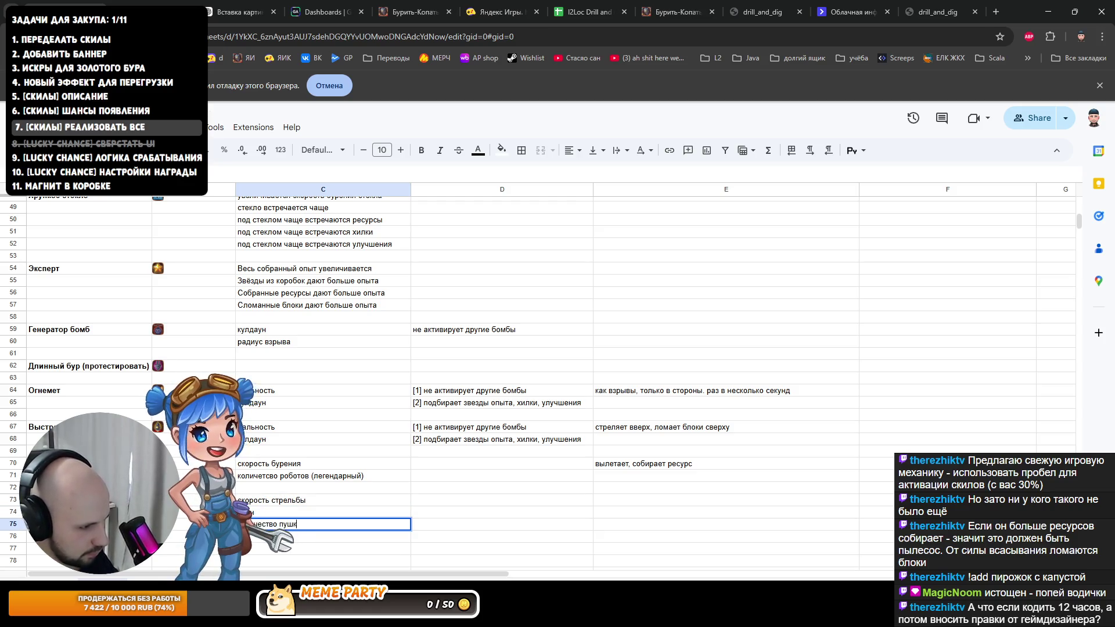
key("Return")
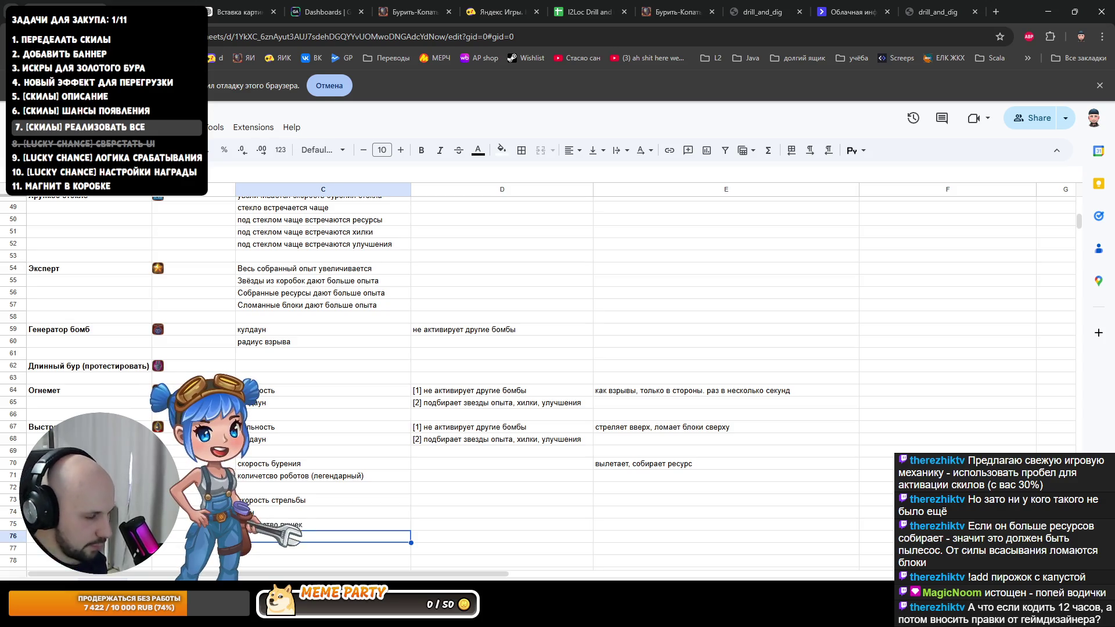
key("Up")
key("Up")
key("Up")
key("Left")
key("Left")
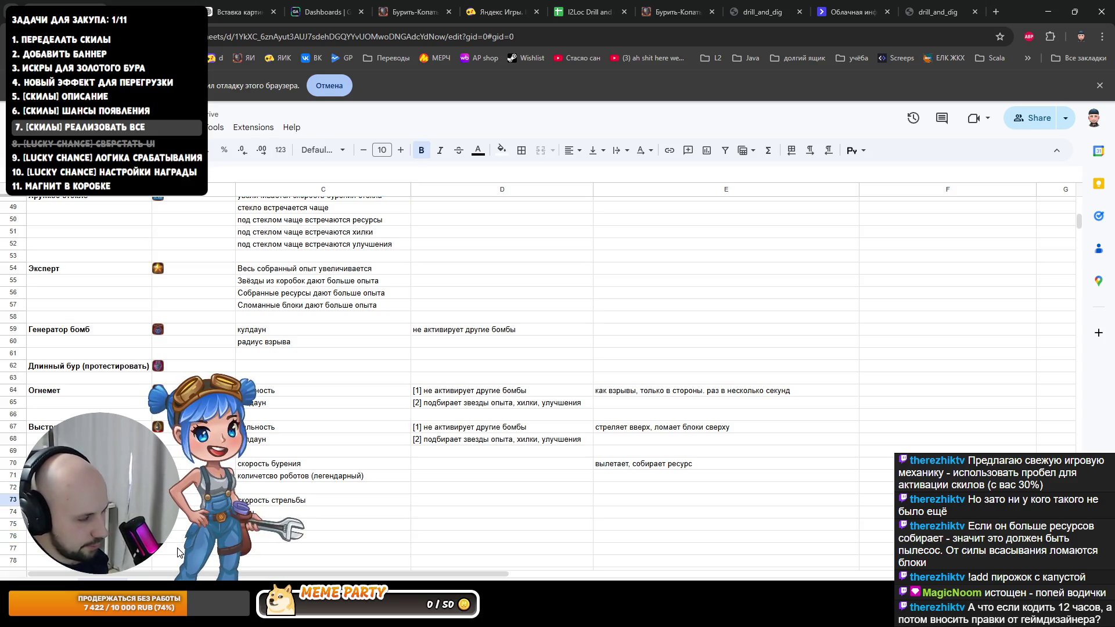
key("ctrl+z")
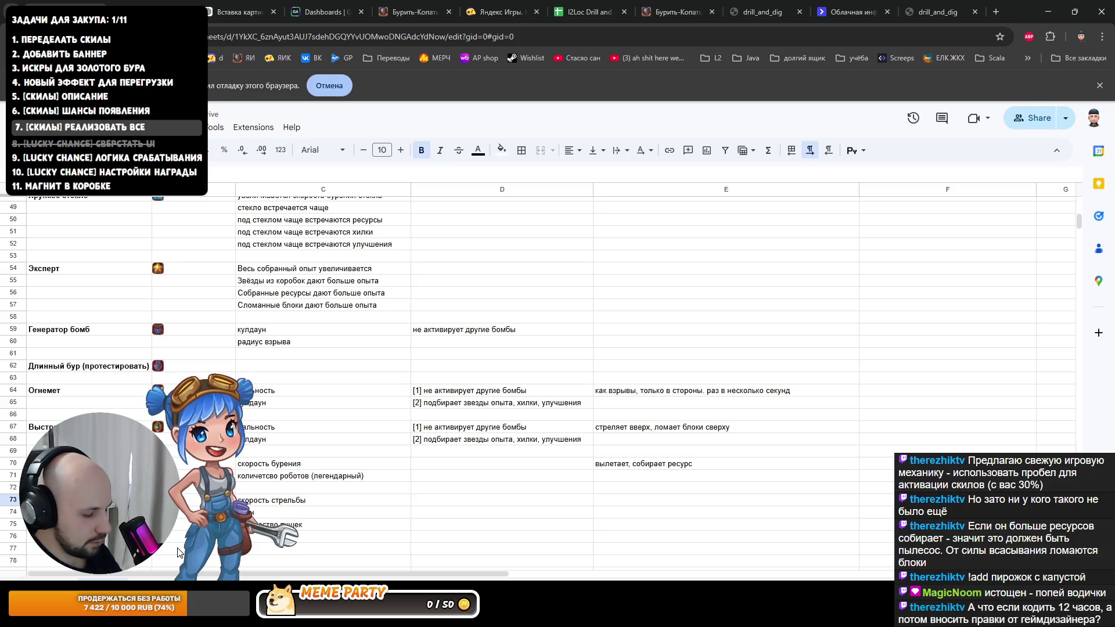
key("ctrl+y")
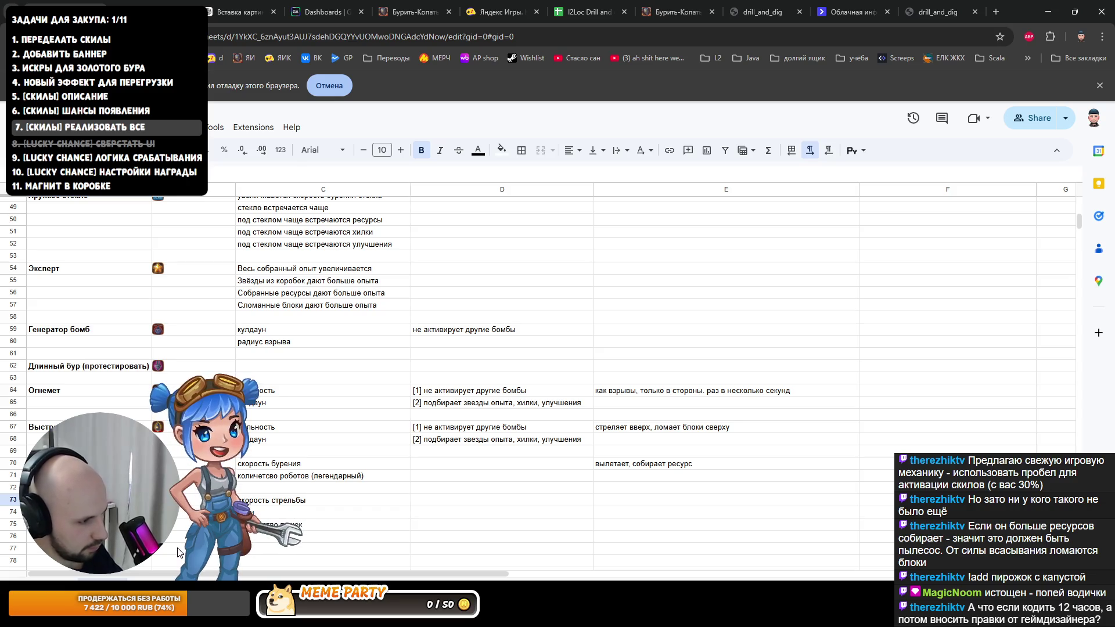
Step: Move down past the entries and switch to the skill icons folder
key("Down")
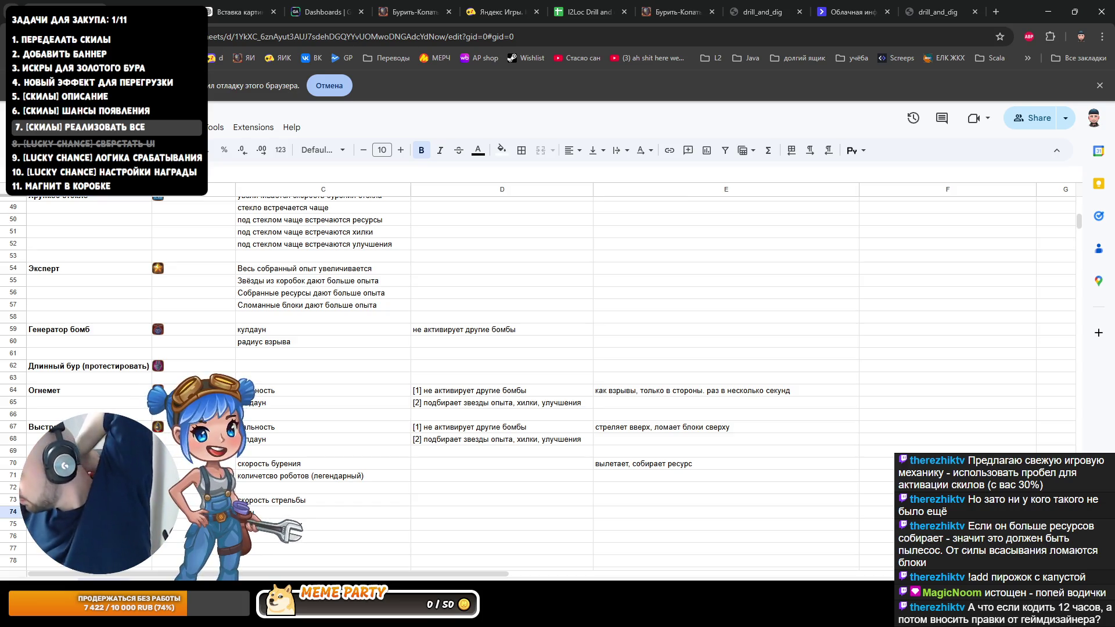
type("количество пушек")
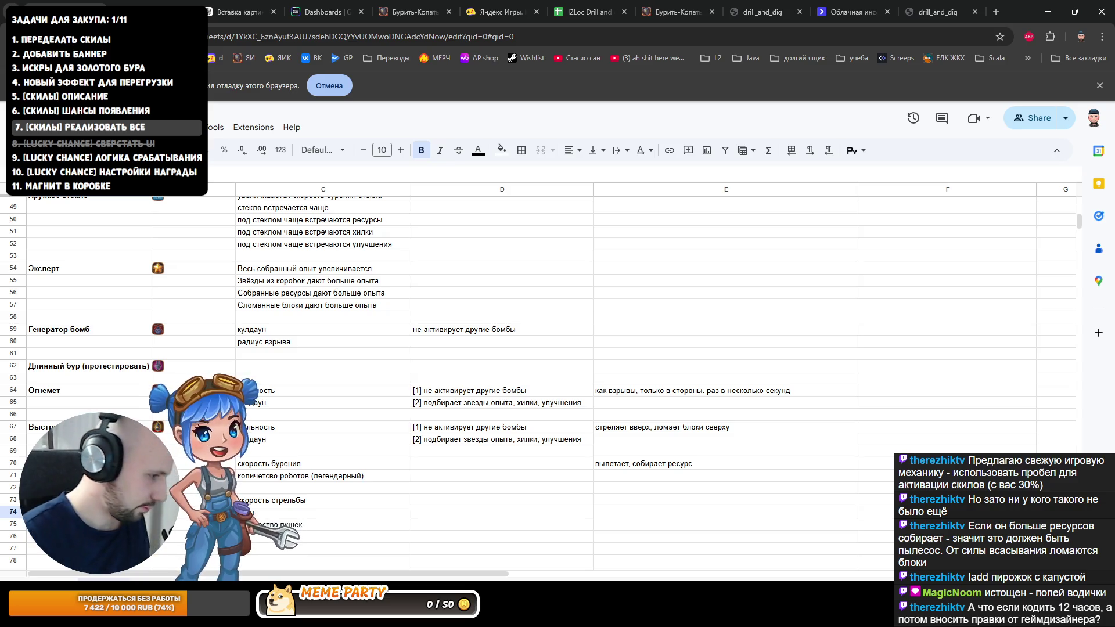
key("Down")
key("Down")
key("Down")
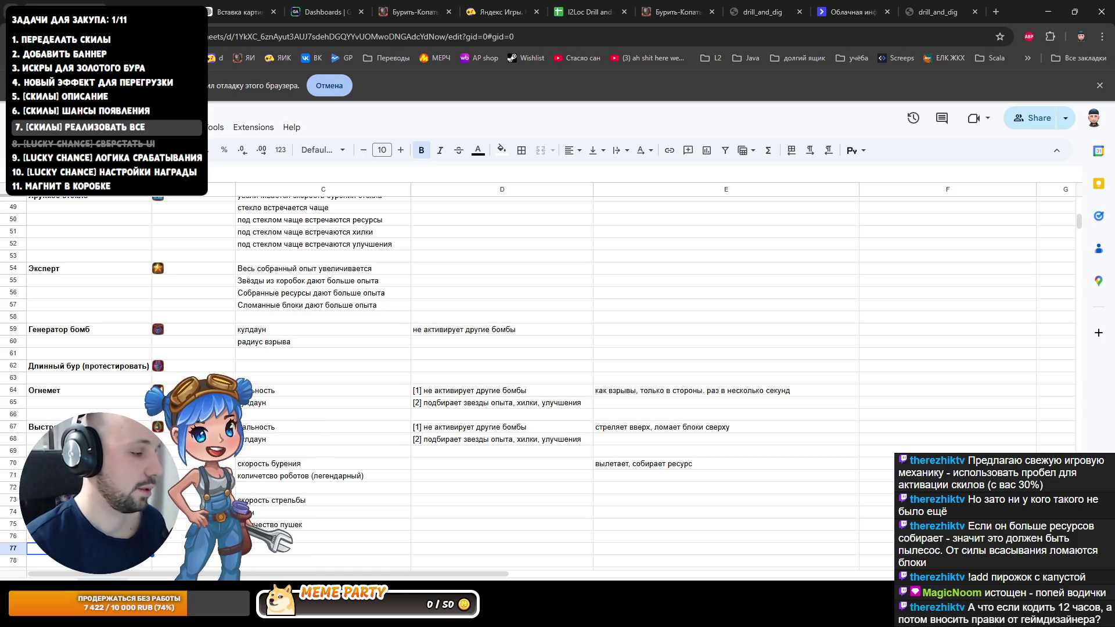
key("alt+Tab")
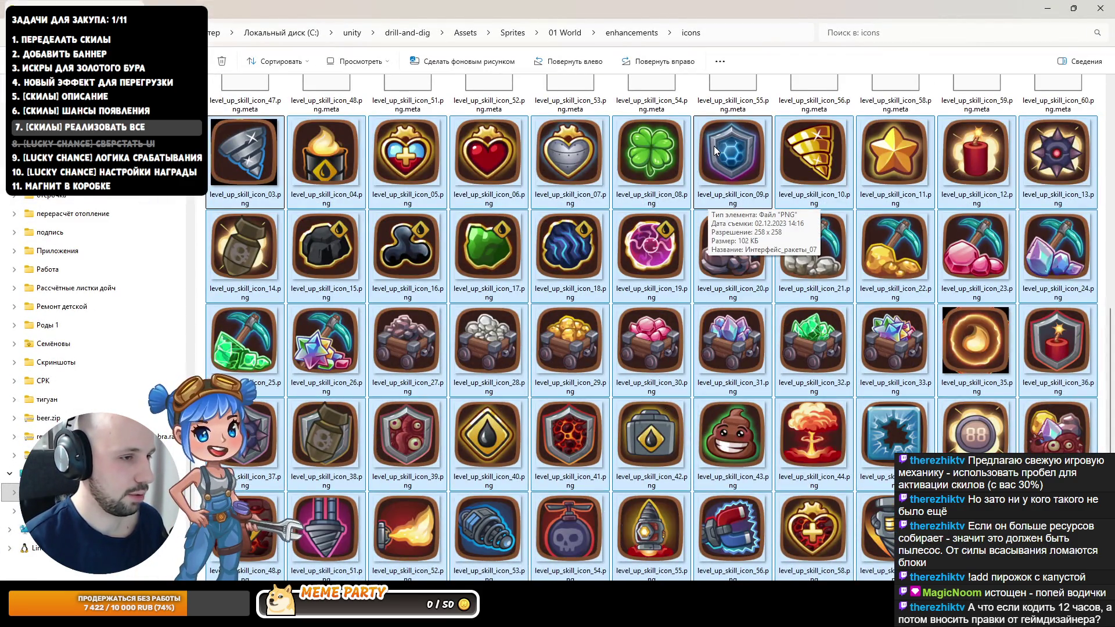
Step: Pick level_up_skill_icon_09.png, the shield icon, and switch back to the skills sheet
left_click(714, 148)
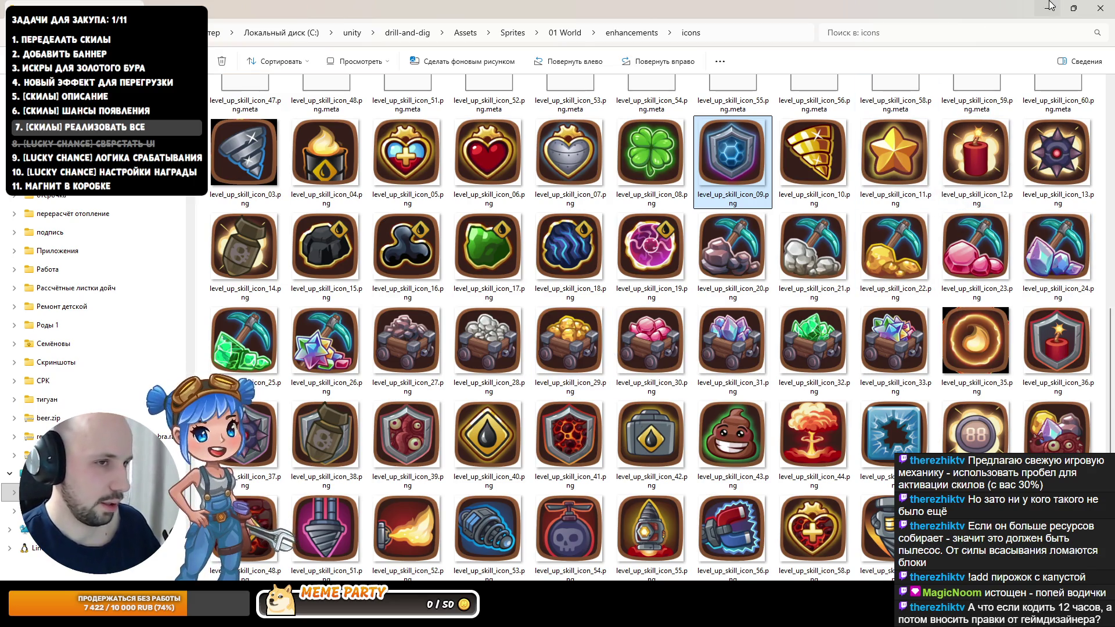
key("alt+Tab")
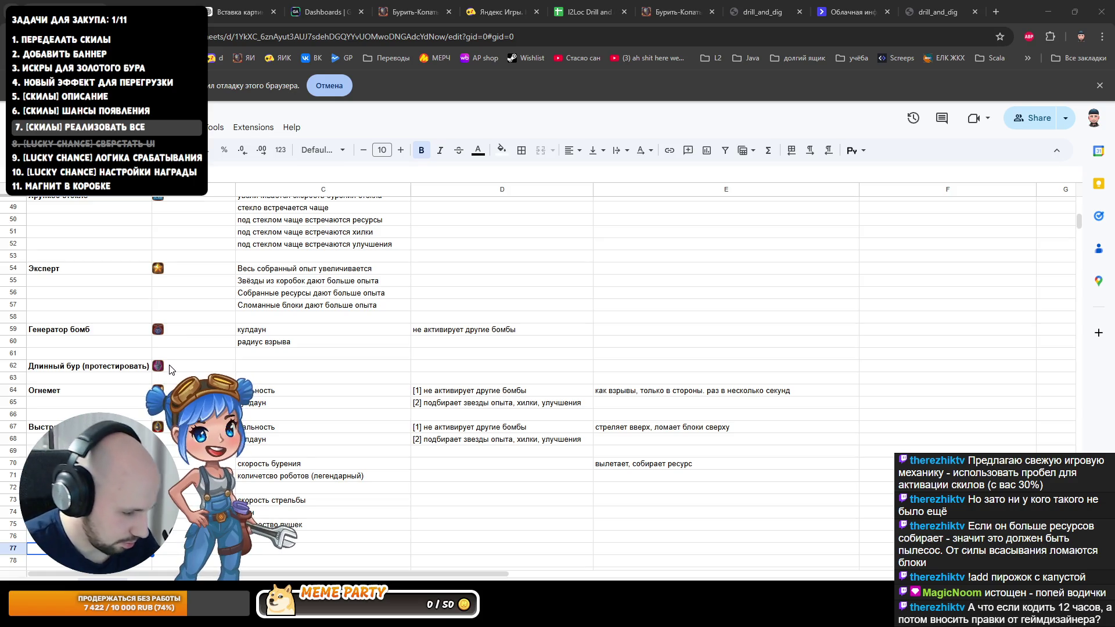
Step: Insert two empty rows above the Генератор бомб row, undoing a wrongly placed one
left_click(339, 360)
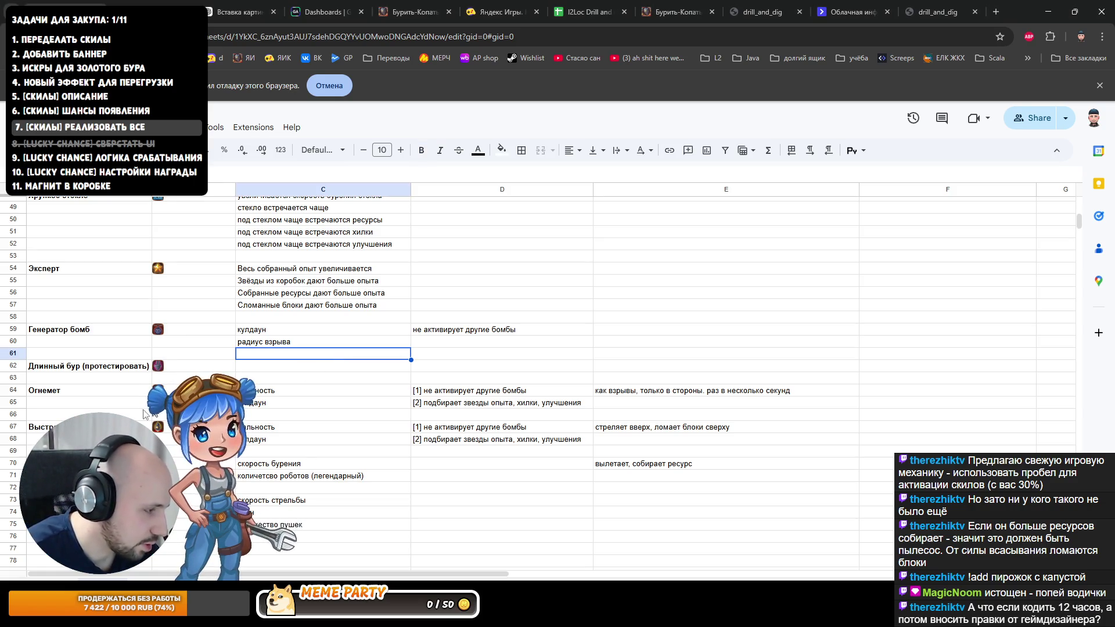
scroll(338, 359, "up", 1)
scroll(523, 383, "down", 1)
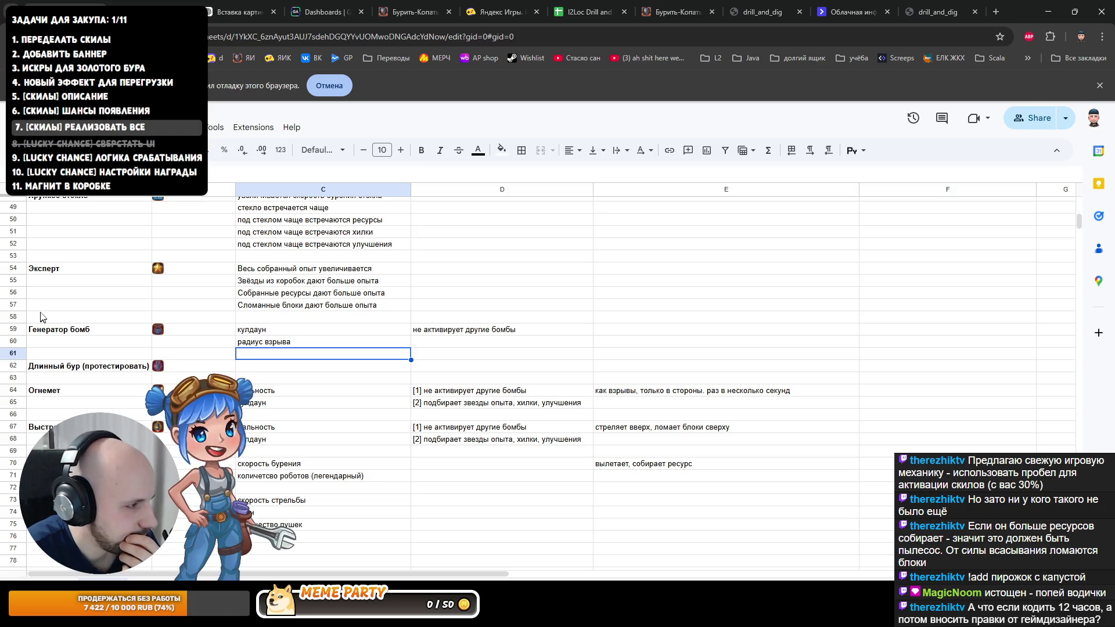
left_click(12, 332)
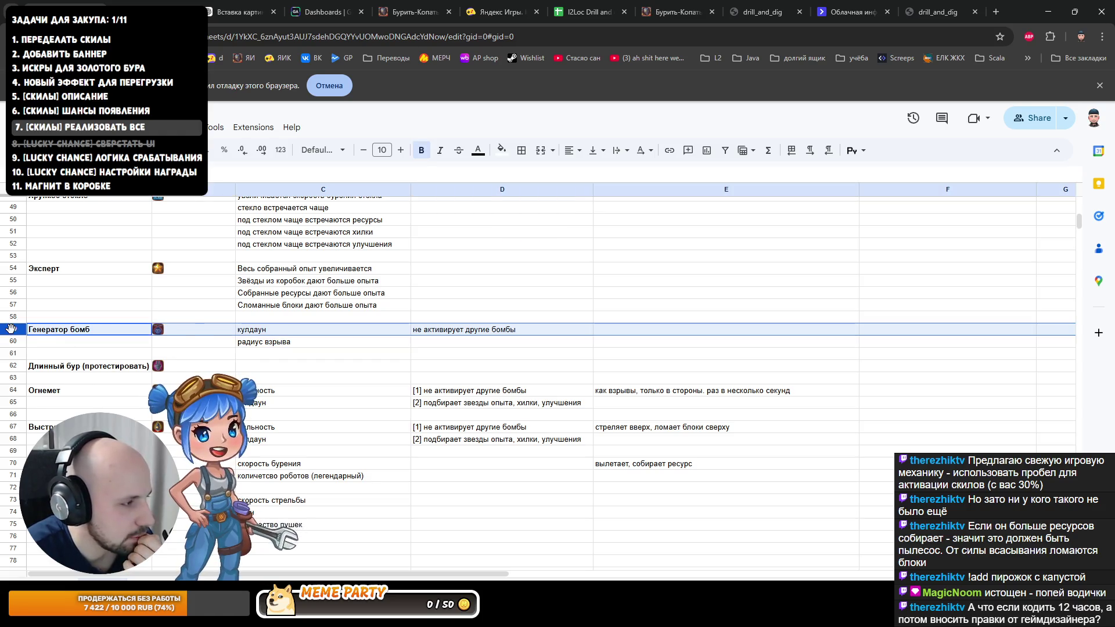
right_click(12, 332)
left_click(86, 407)
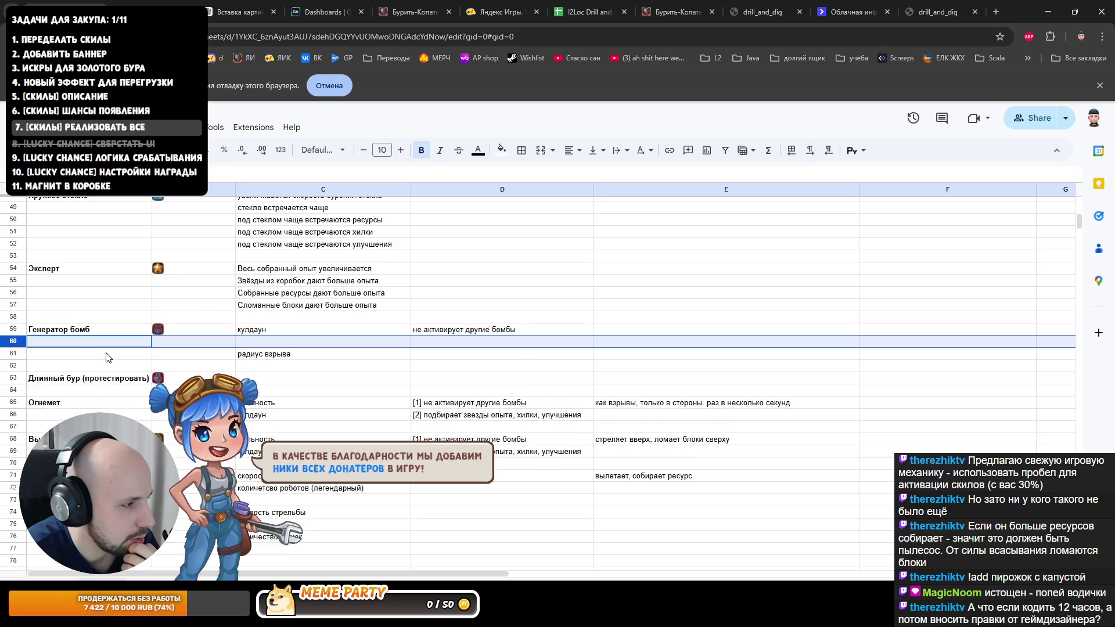
key("ctrl+z")
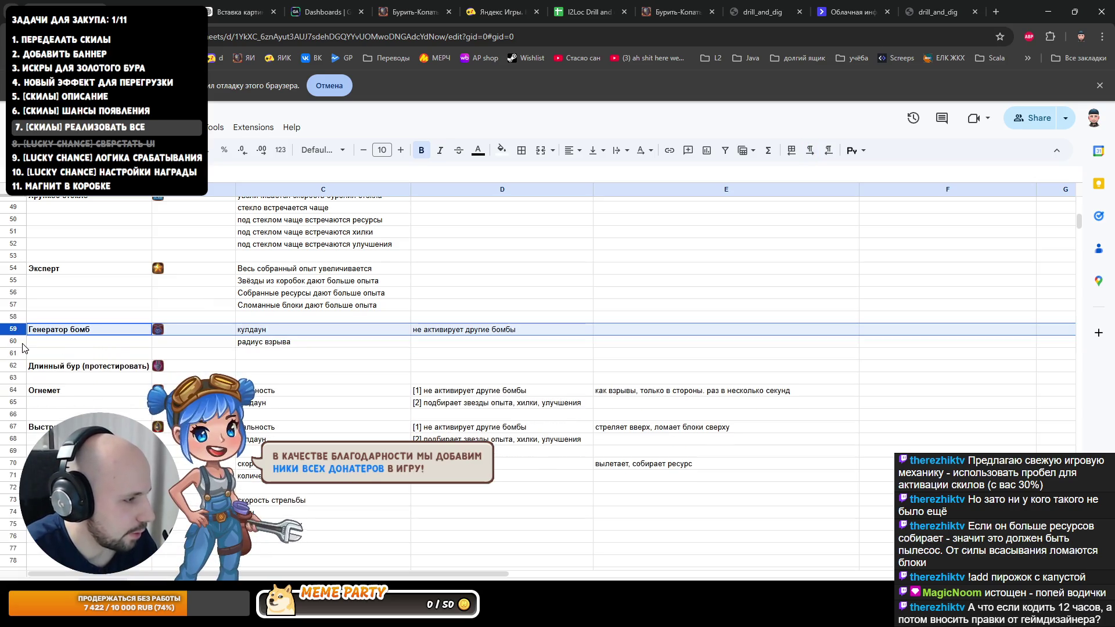
right_click(18, 329)
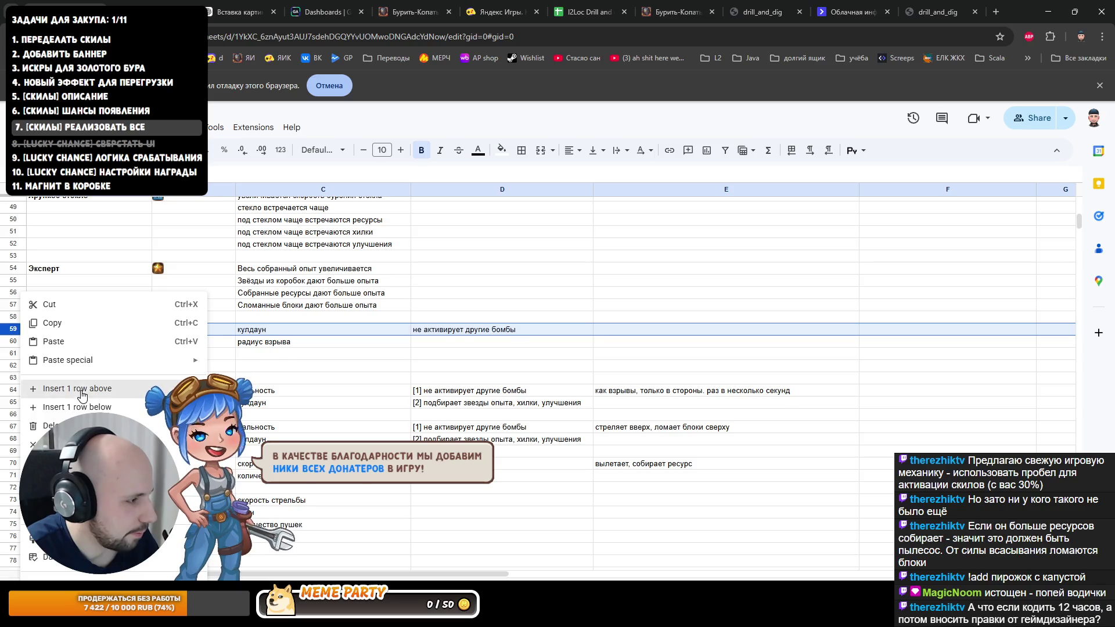
left_click(78, 388)
right_click(17, 330)
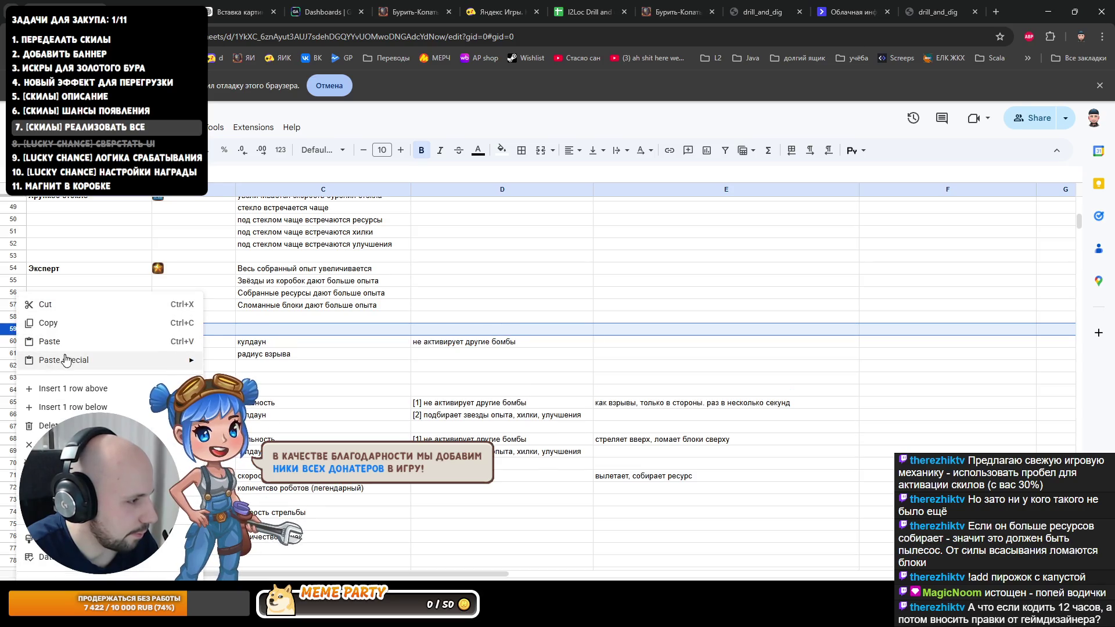
left_click(74, 389)
Step: Name the new skill «Энергетический щит» in A59 and move to its icon cell
left_click(79, 332)
type("Энергетиче")
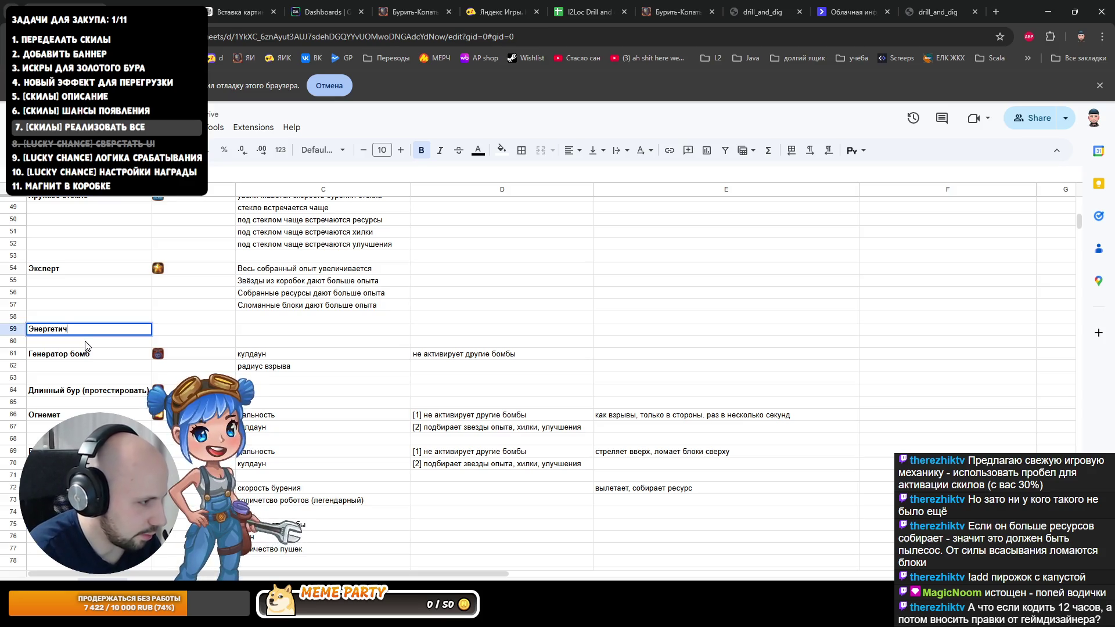
type("ский щит")
key("Return")
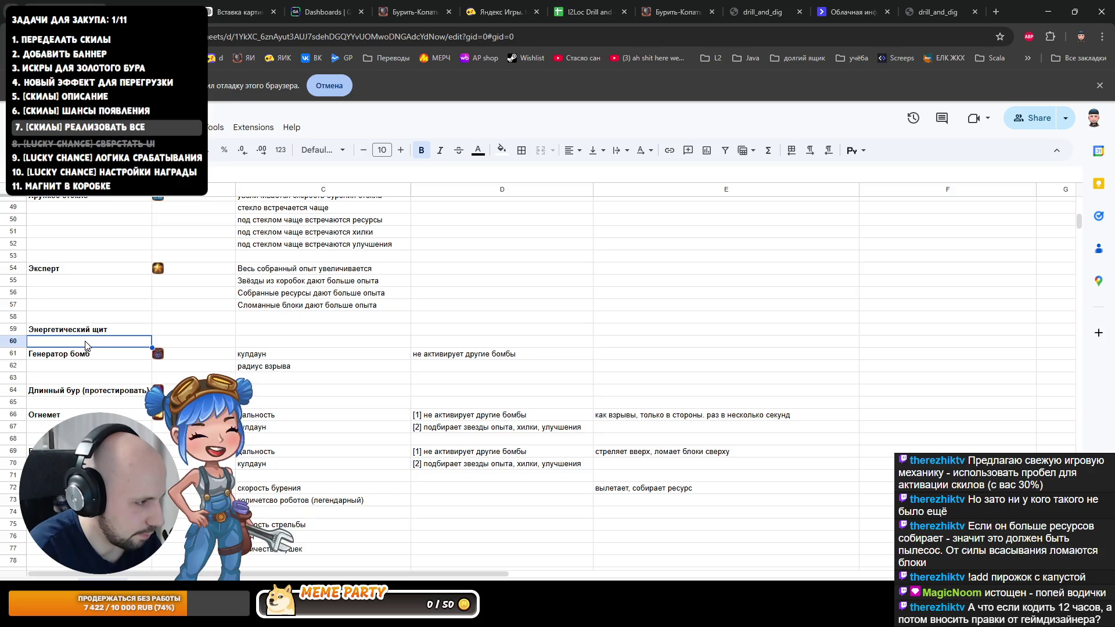
key("Up")
key("Right")
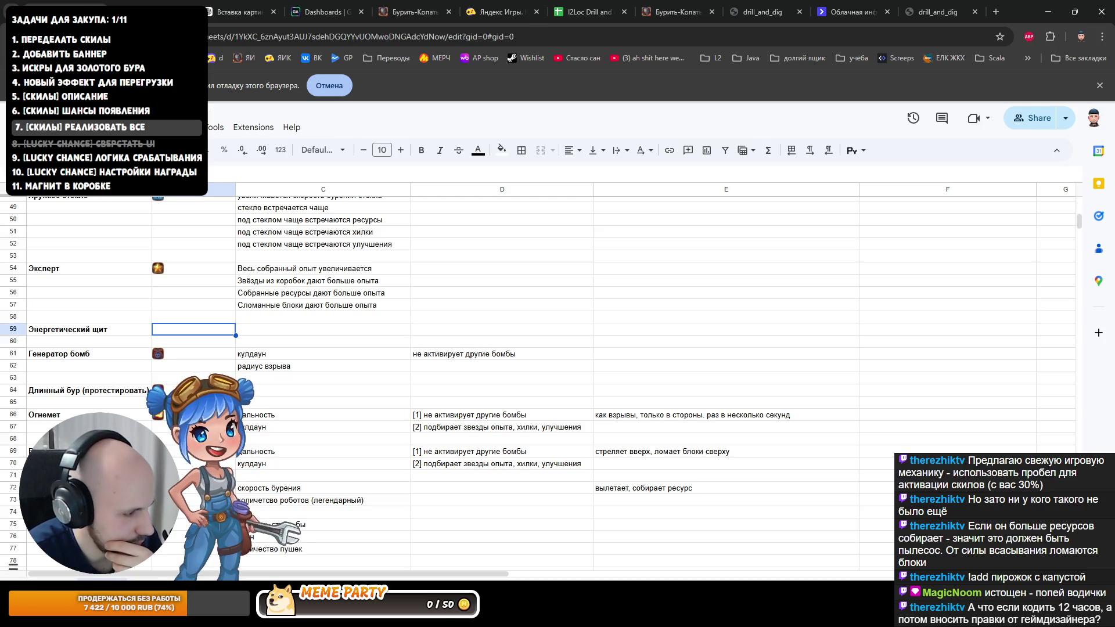
key("alt+Tab")
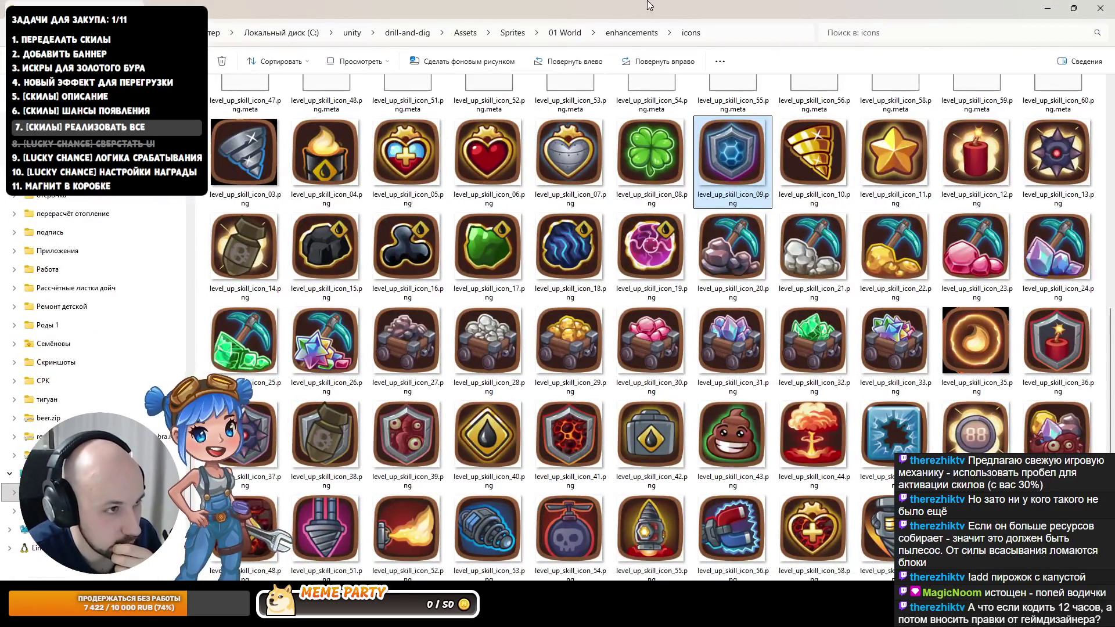
Step: Insert the shield icon image into cell B59 and select C59 for the first parameter
key("alt+Tab")
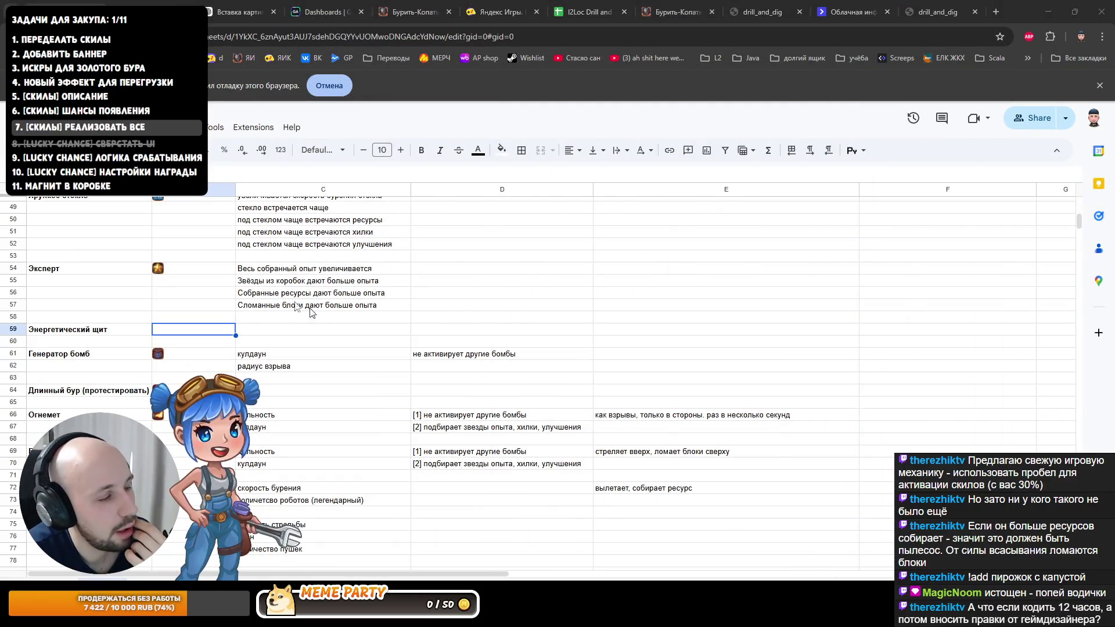
left_click(116, 126)
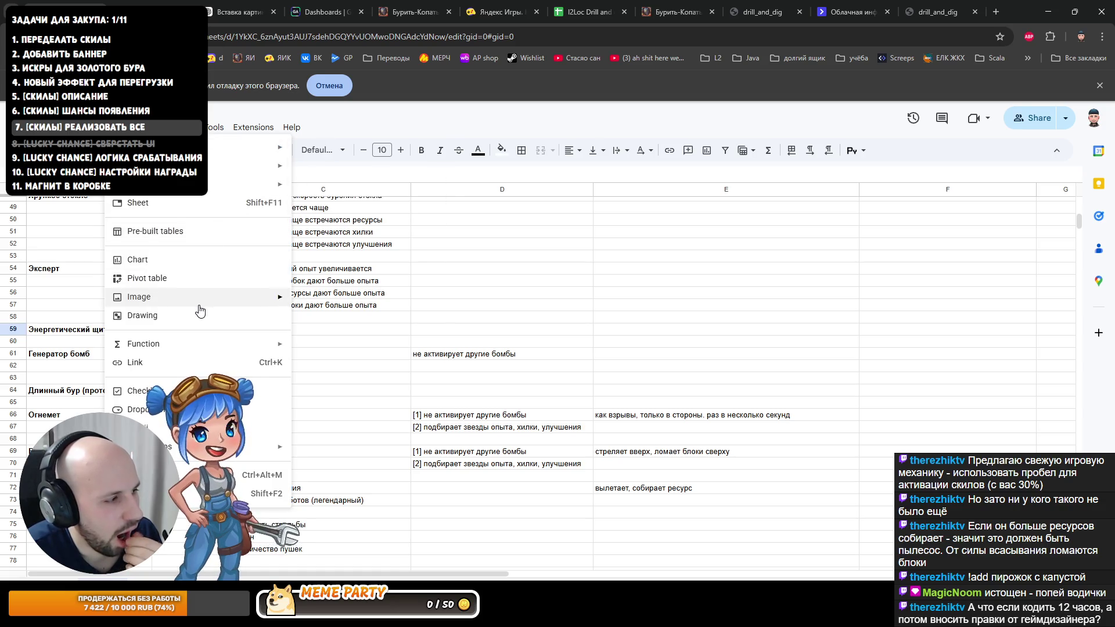
mouse_move(139, 297)
left_click(339, 303)
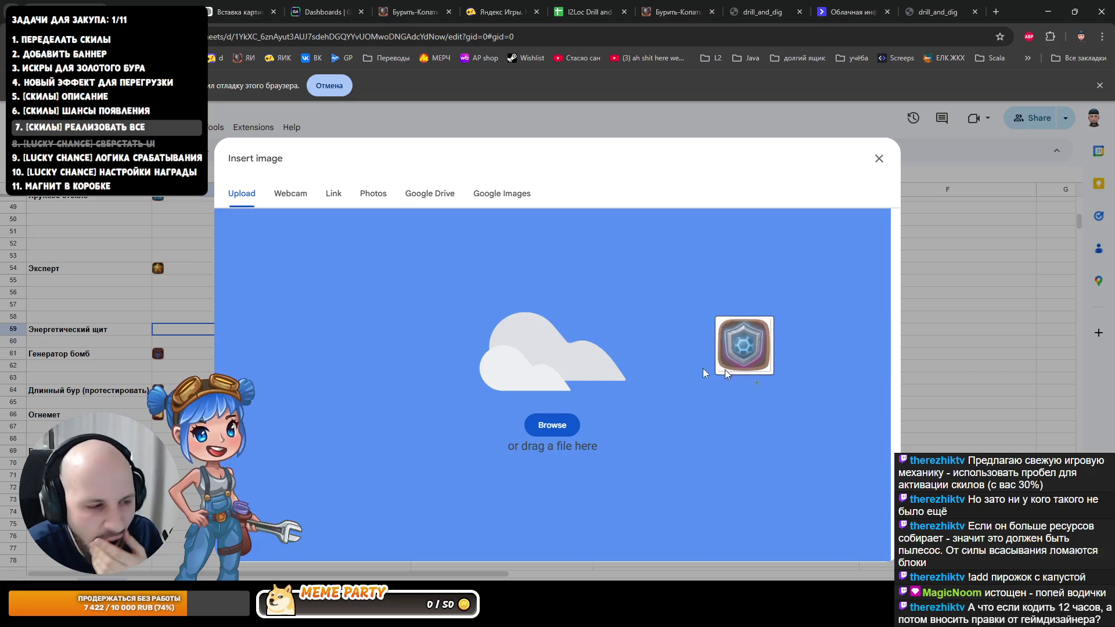
left_click_drag(725, 369, 662, 366)
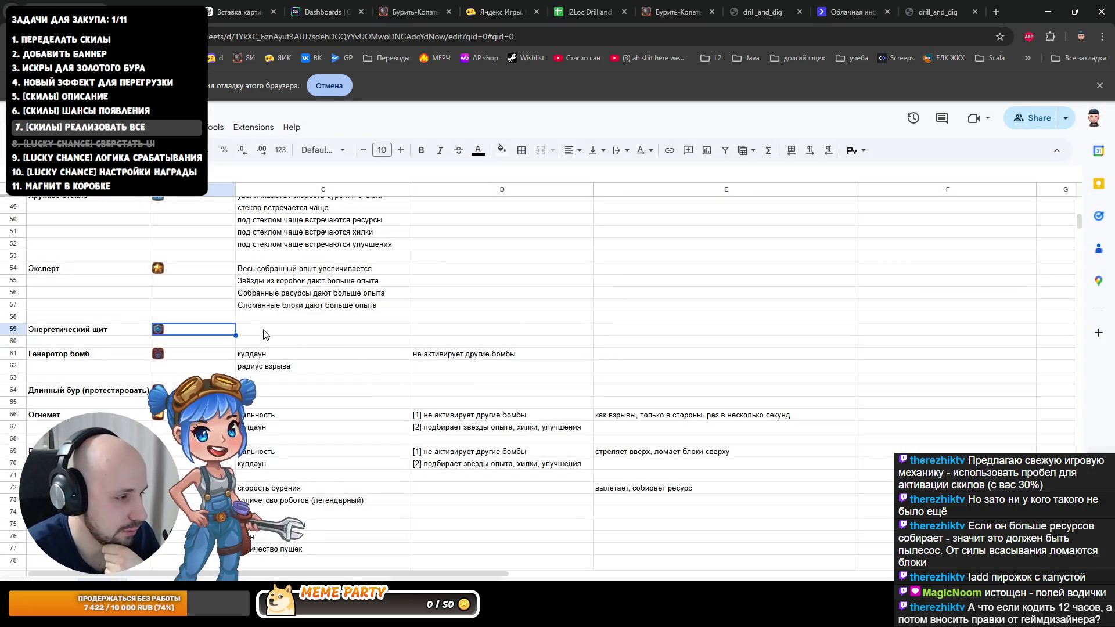
left_click(266, 331)
type("ку")
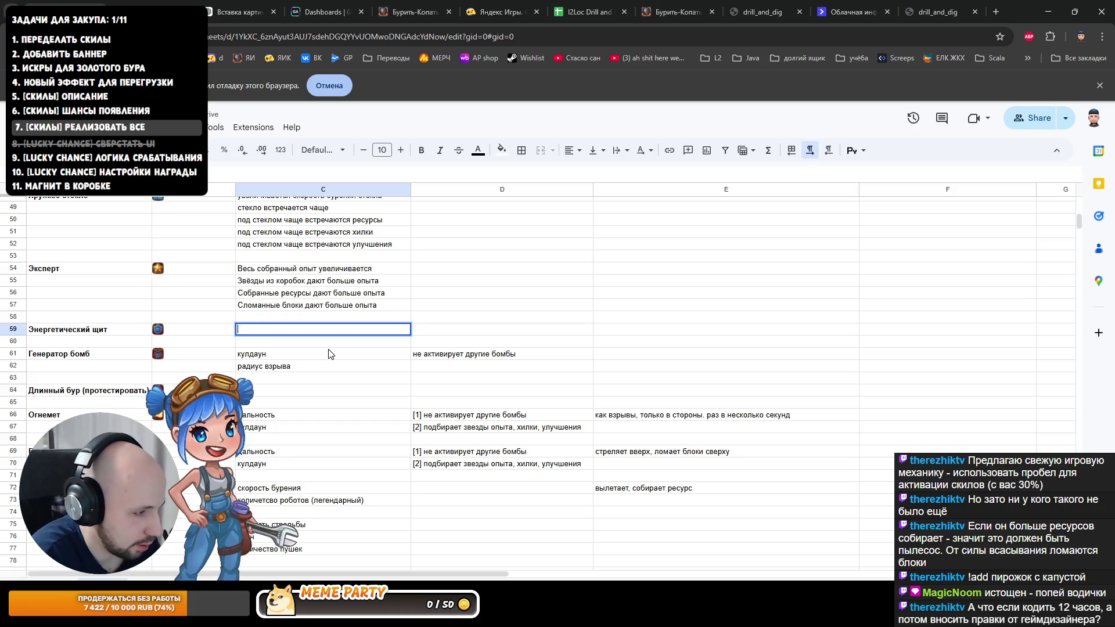
type("кулдаун")
Step: Commit «кулдаун» as the energy shield's first parameter, then open the stream channel page in a new browser tab
key("Return")
key("Up")
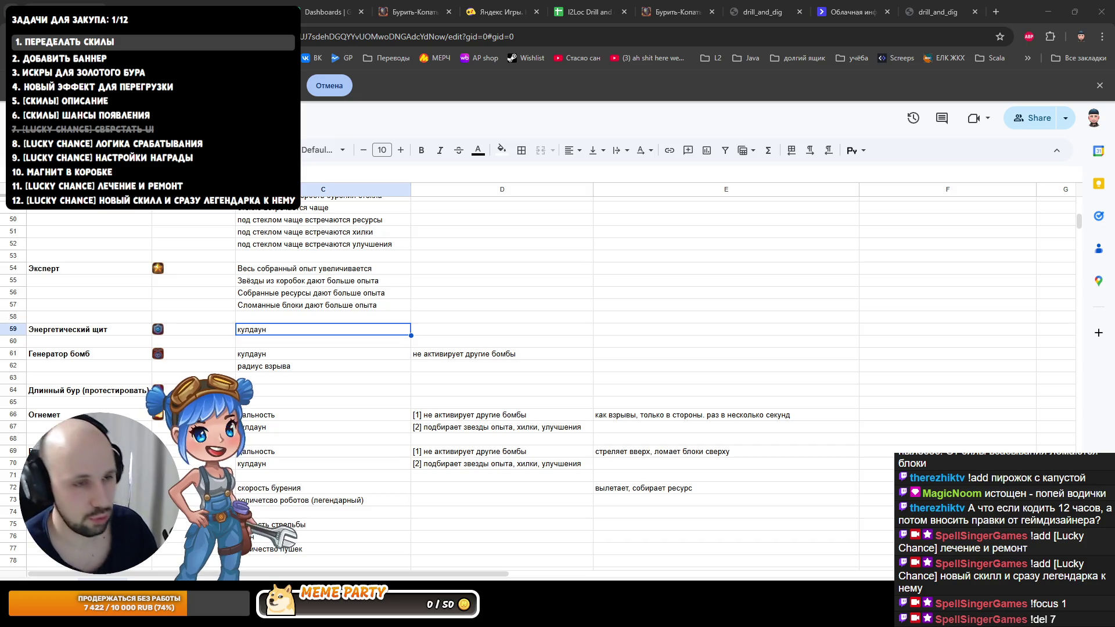
left_click(996, 12)
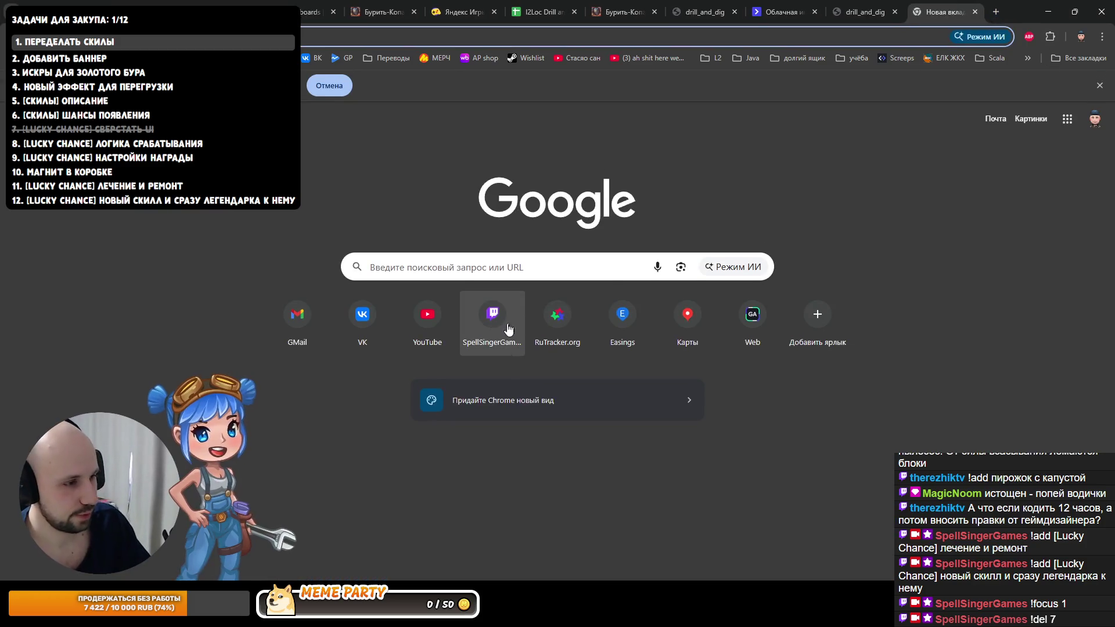
left_click(506, 322)
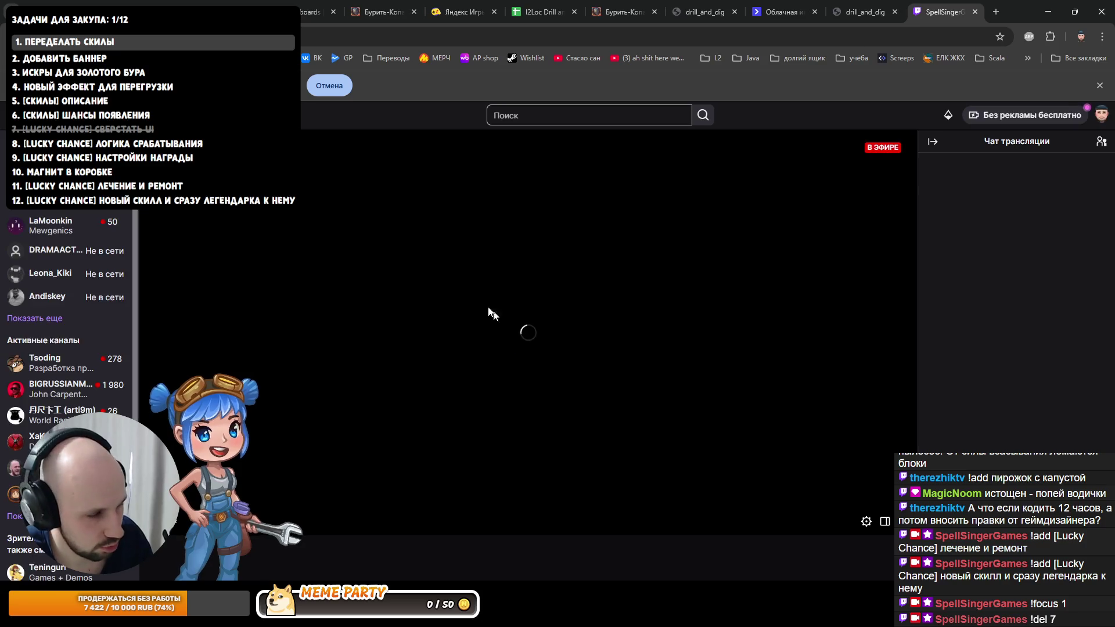